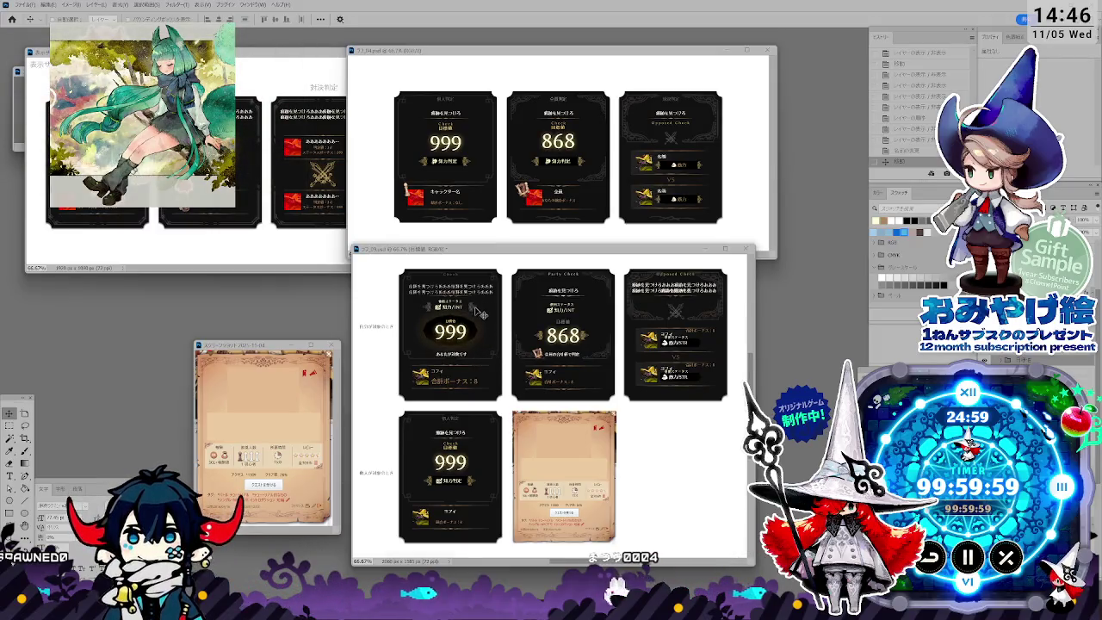
Step: Align the 868 card's text layers with the options-bar align buttons and drag them into place
click(583, 341)
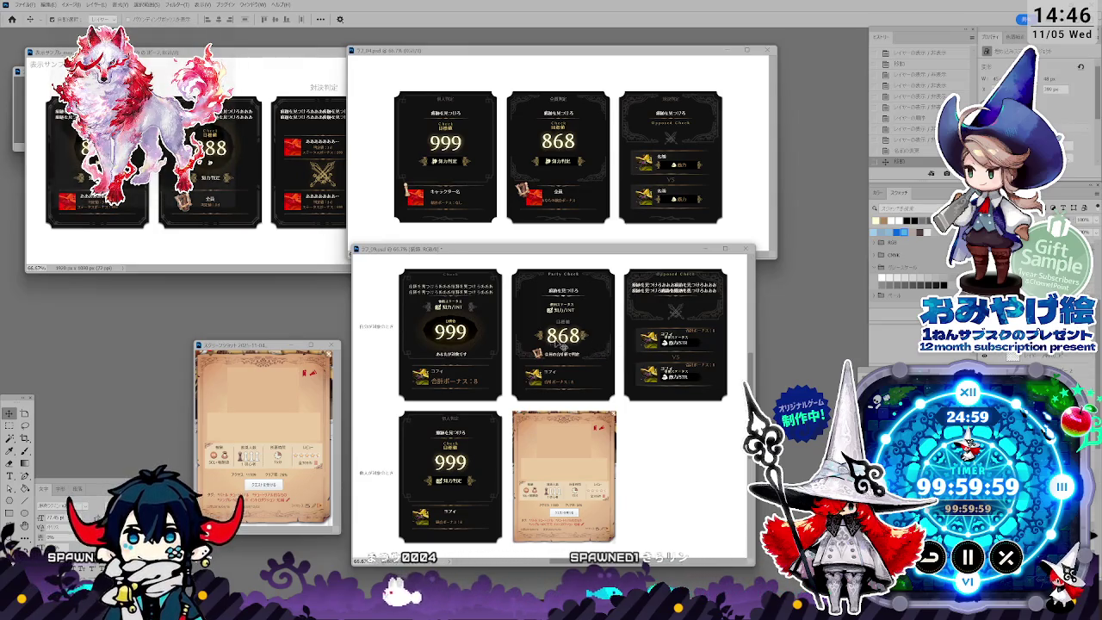
click(273, 19)
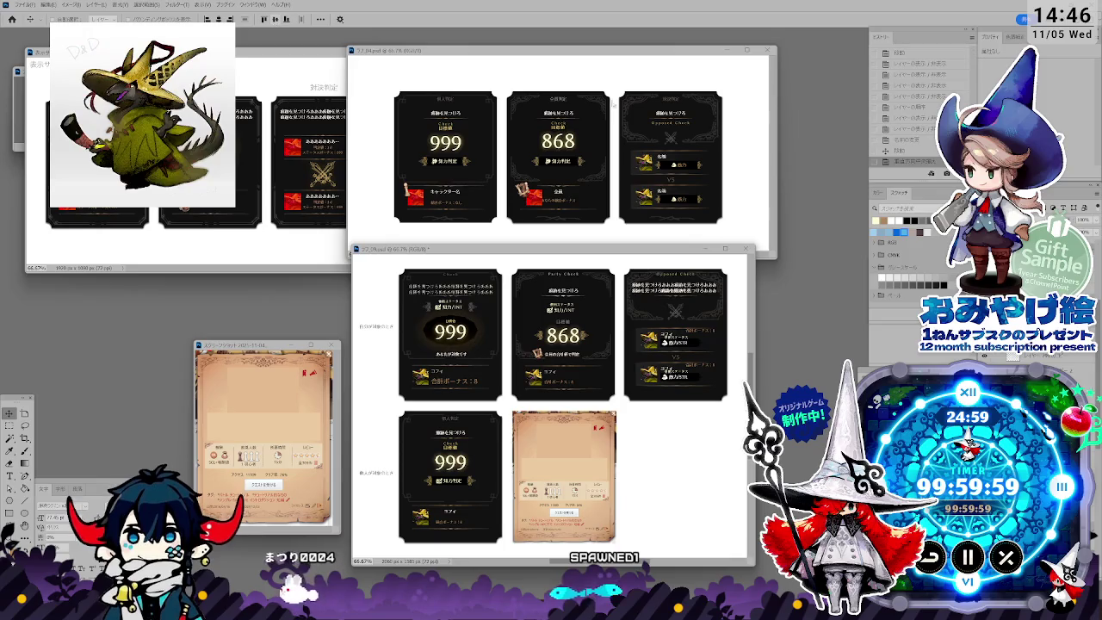
click(677, 392)
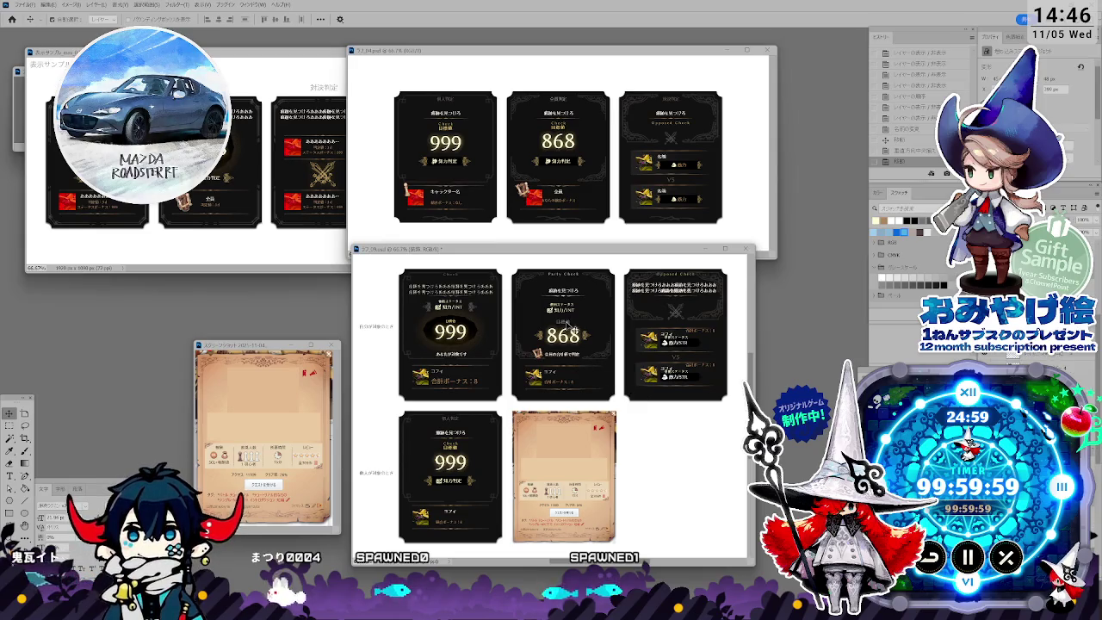
click(568, 327)
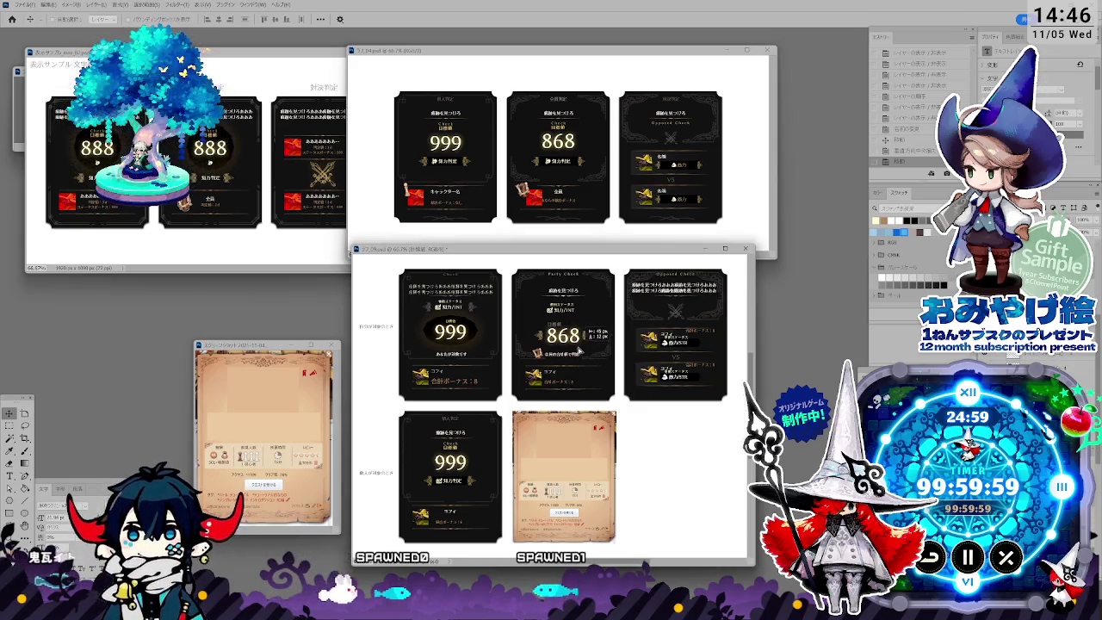
drag(580, 351, 604, 360)
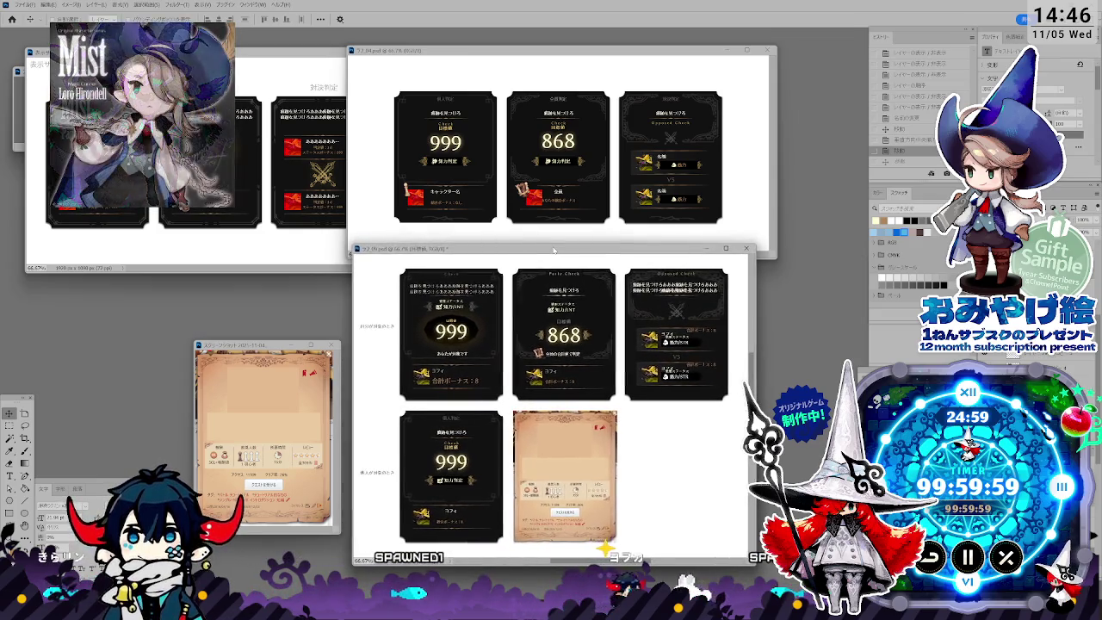
drag(554, 250, 551, 251)
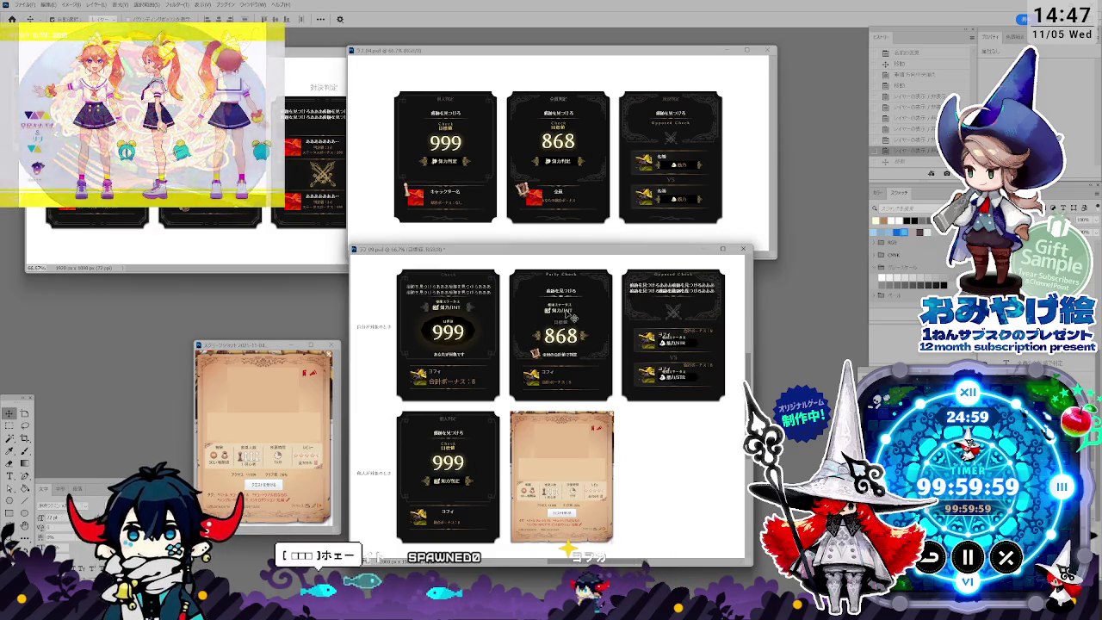
Step: Select the icon and 発言ステータス label layers above the 868 value
click(568, 315)
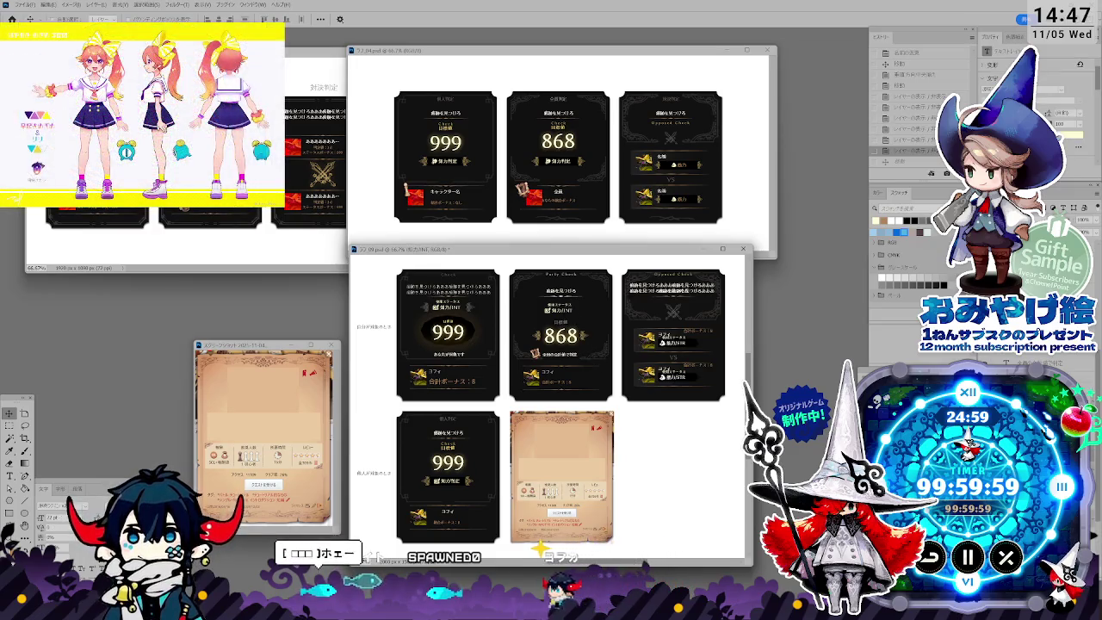
click(656, 401)
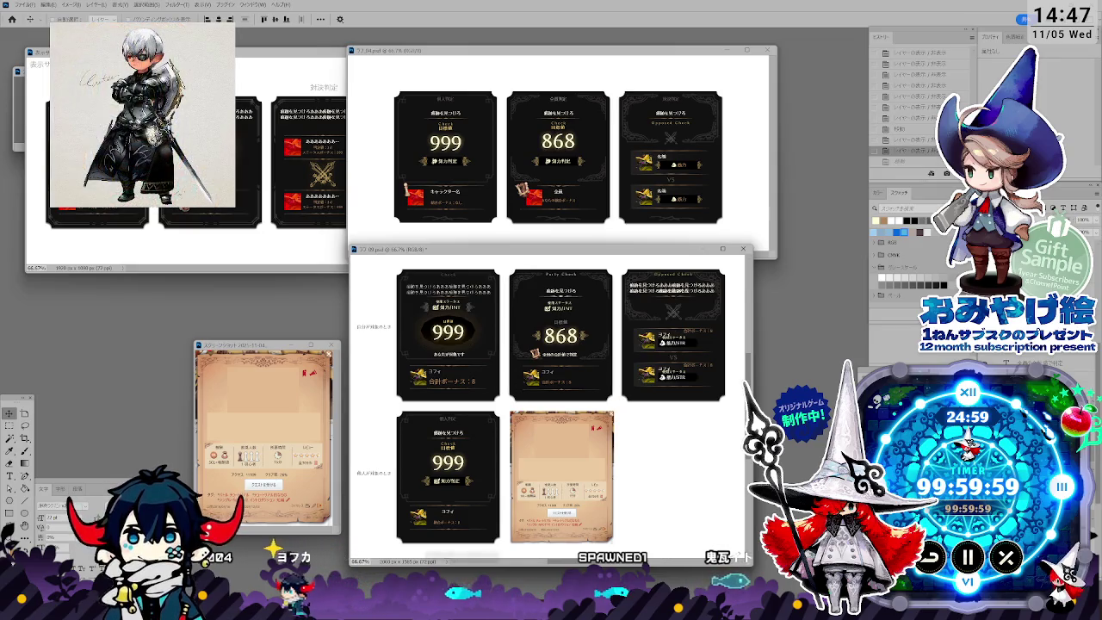
click(527, 318)
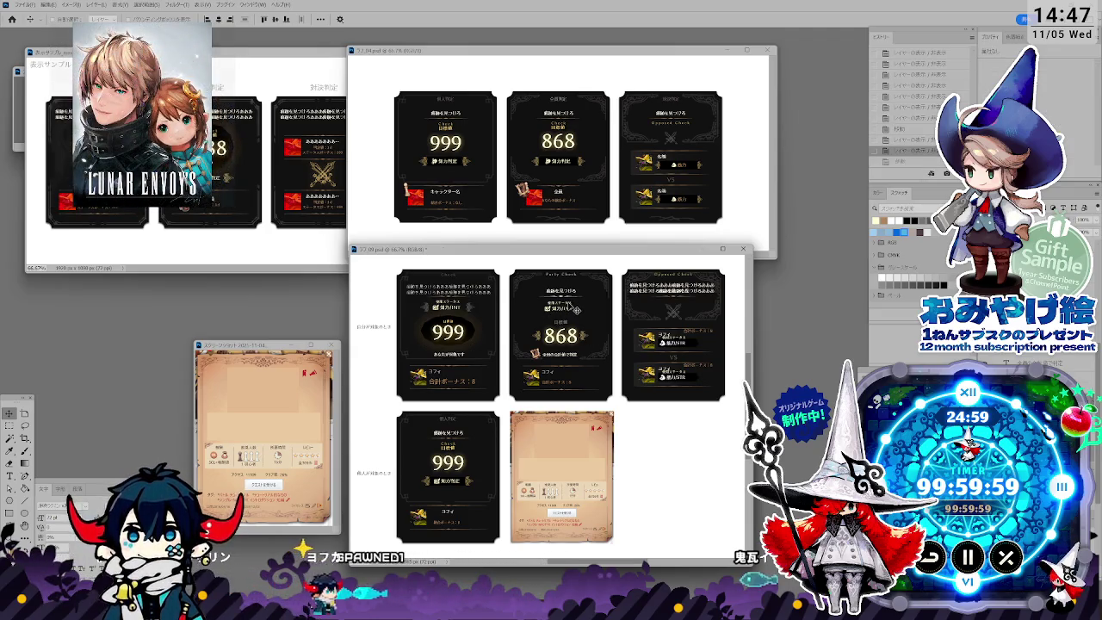
click(572, 317)
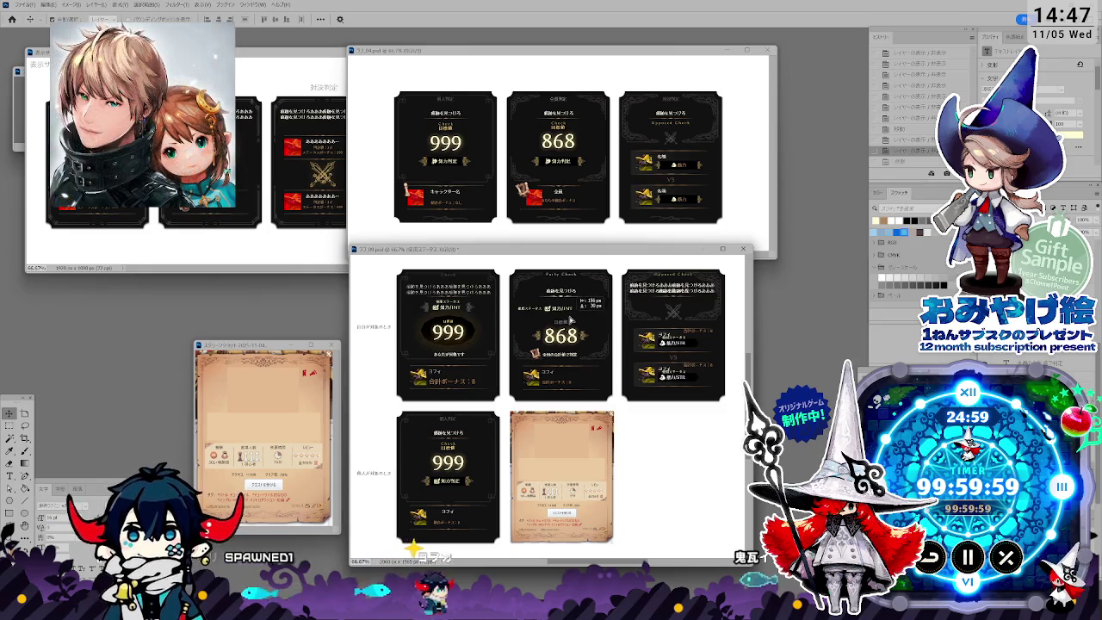
Step: Resize the status label and place the 目標値 label above the 868 number
click(569, 315)
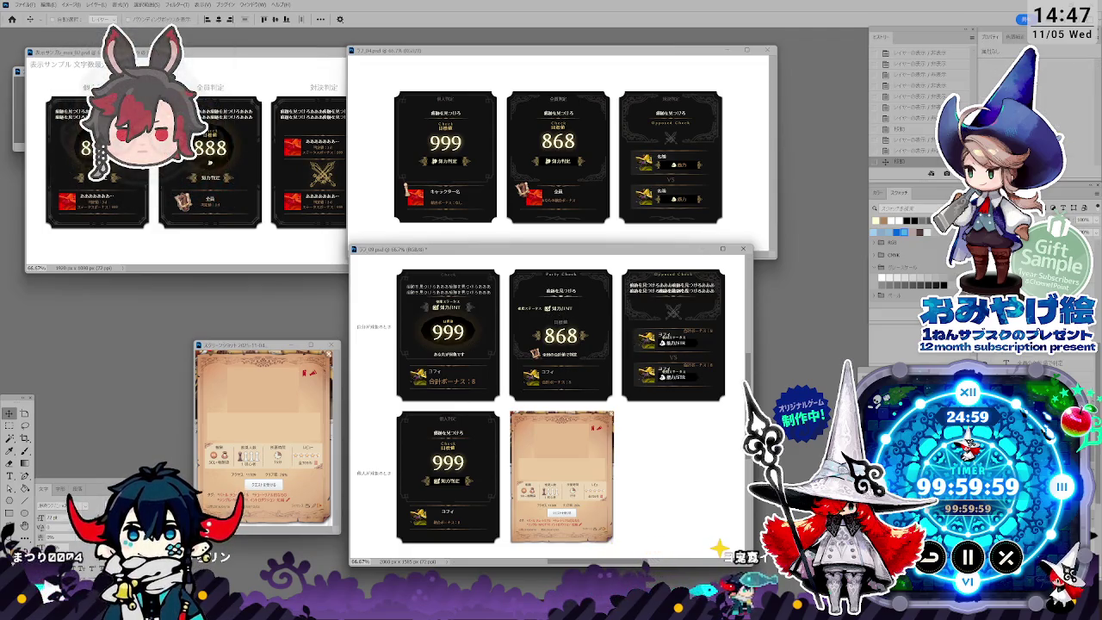
click(574, 312)
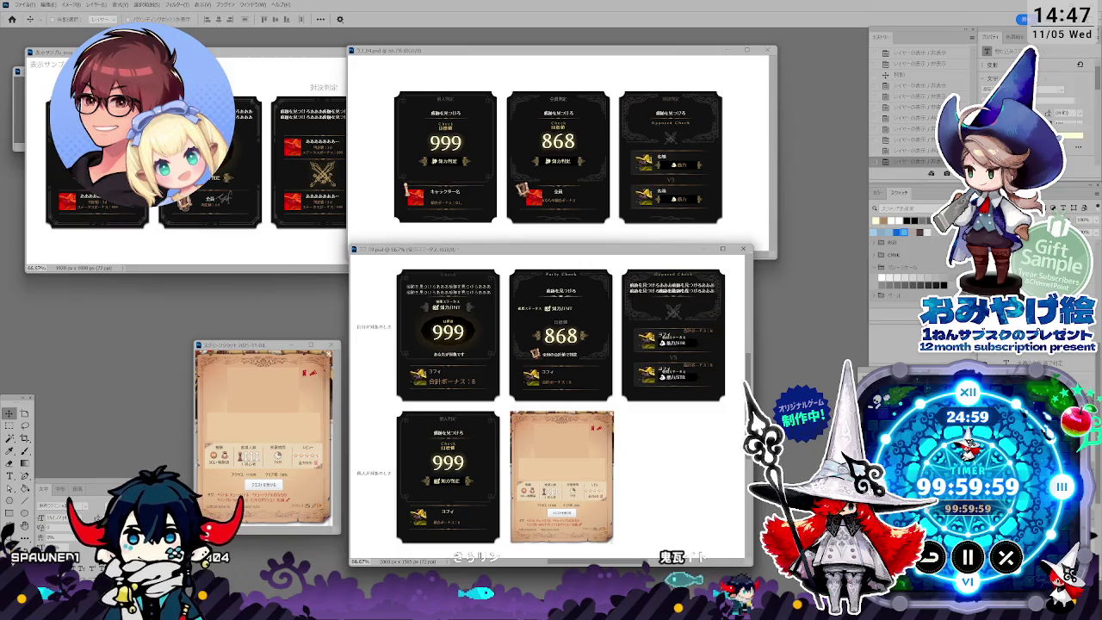
shift+click(557, 317)
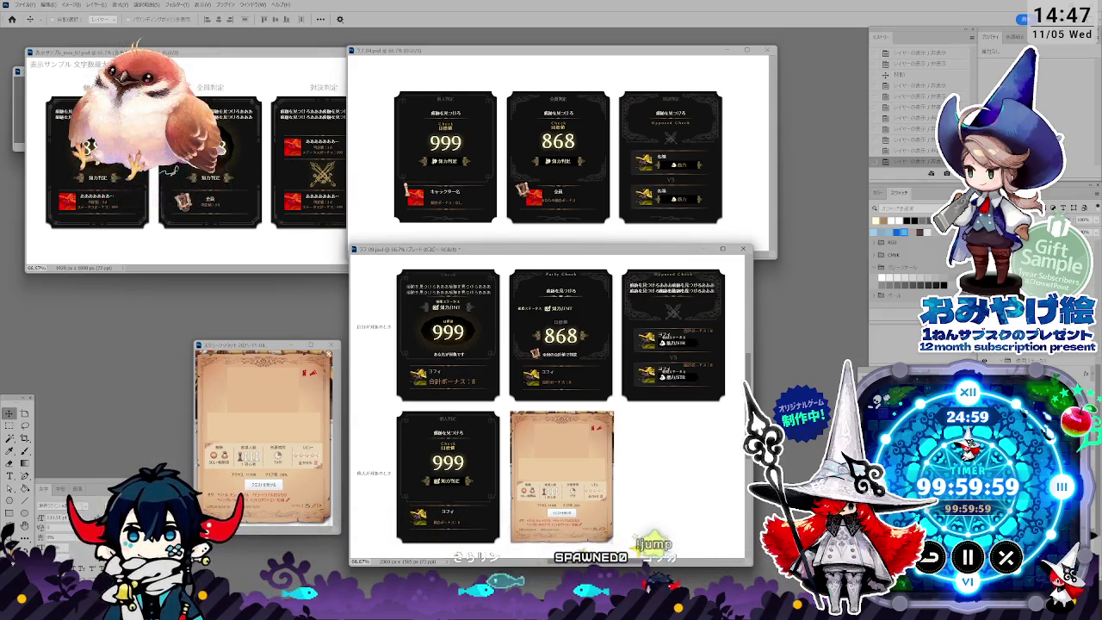
click(571, 312)
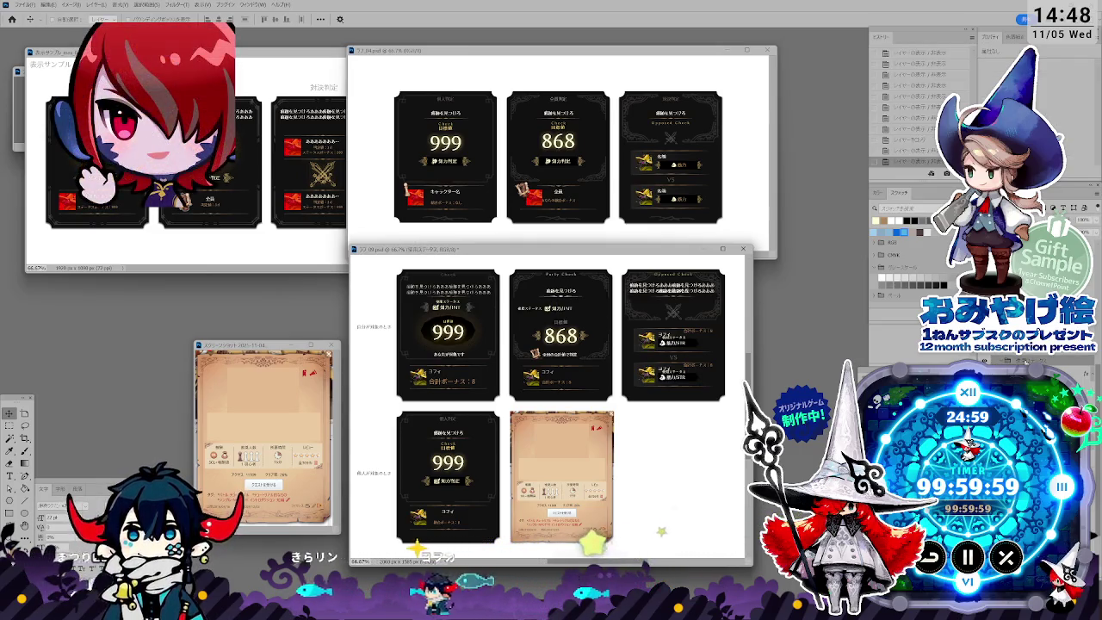
Step: Step through History states and move the 知力/INT label up on the 868 card
click(531, 376)
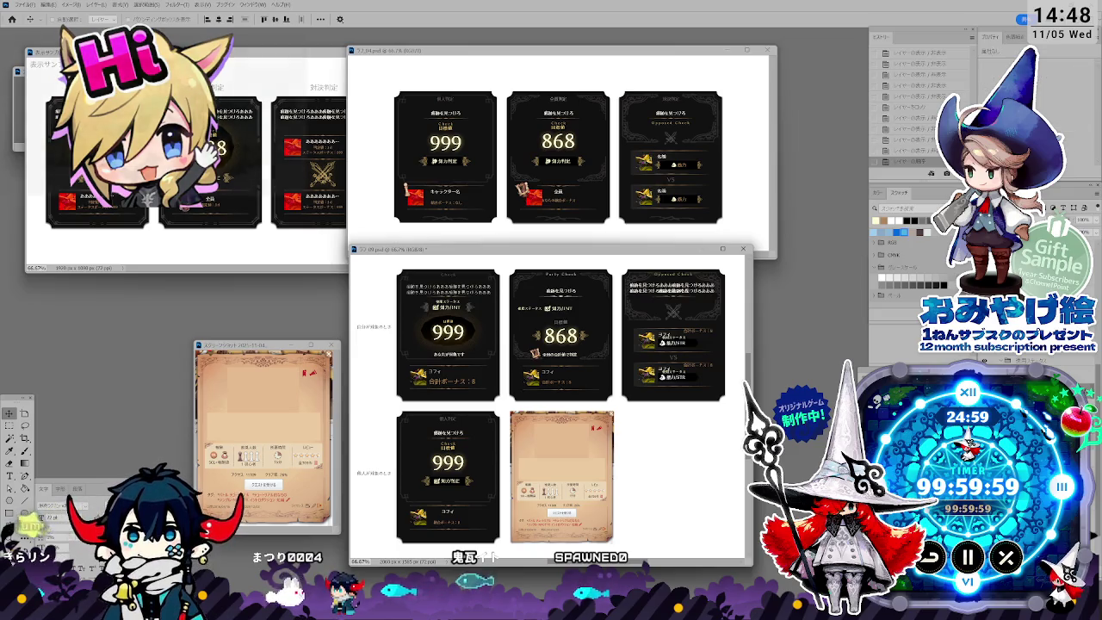
key(ctrl+t)
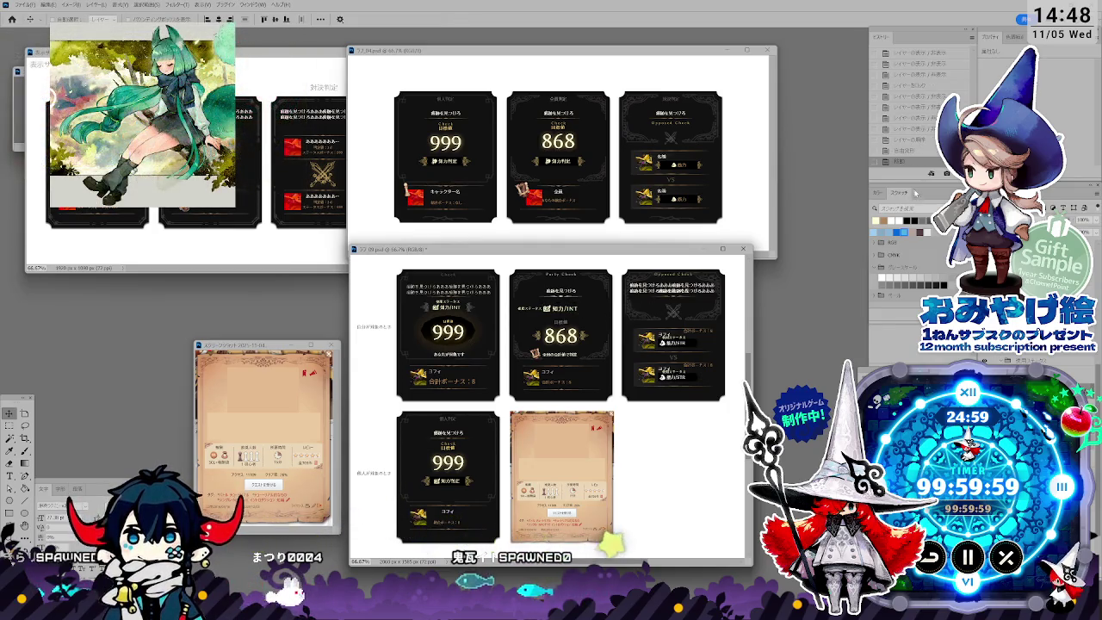
click(899, 151)
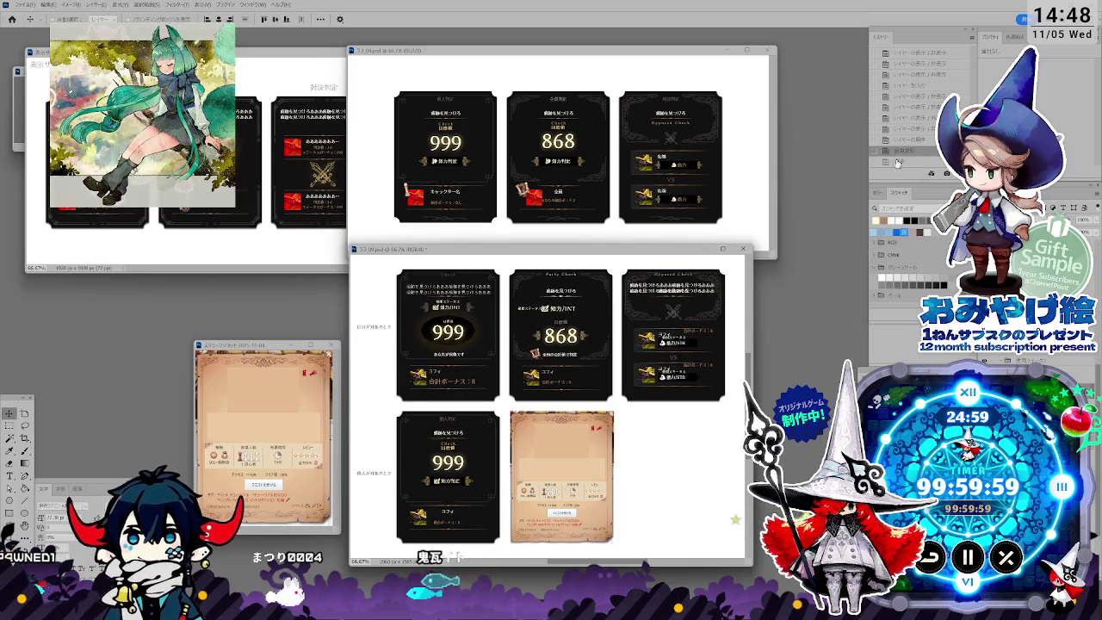
key(ctrl+z)
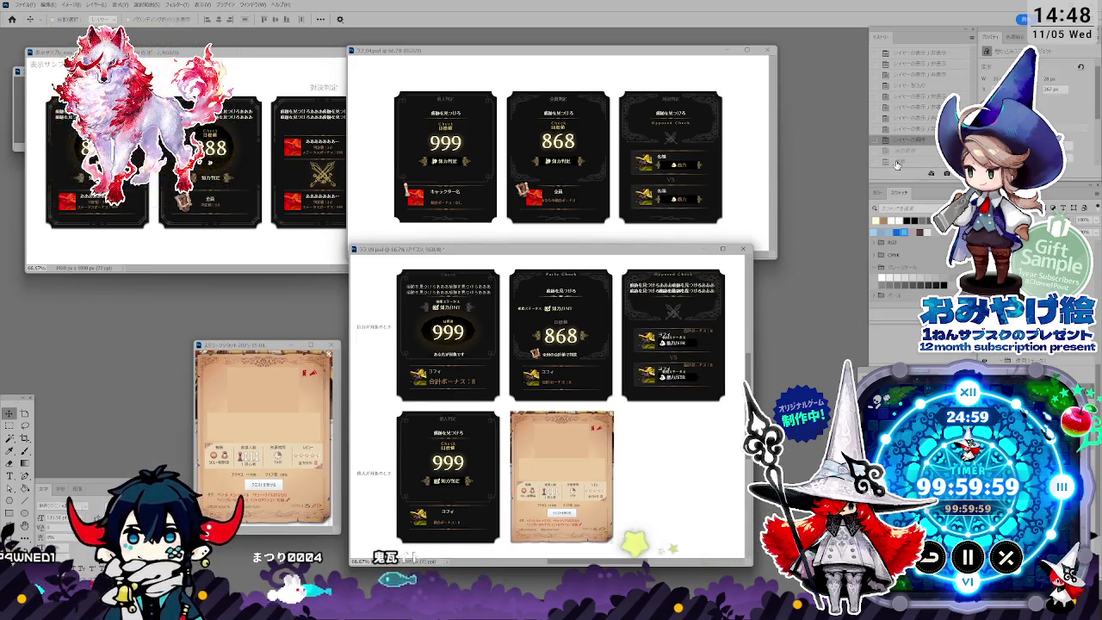
click(896, 163)
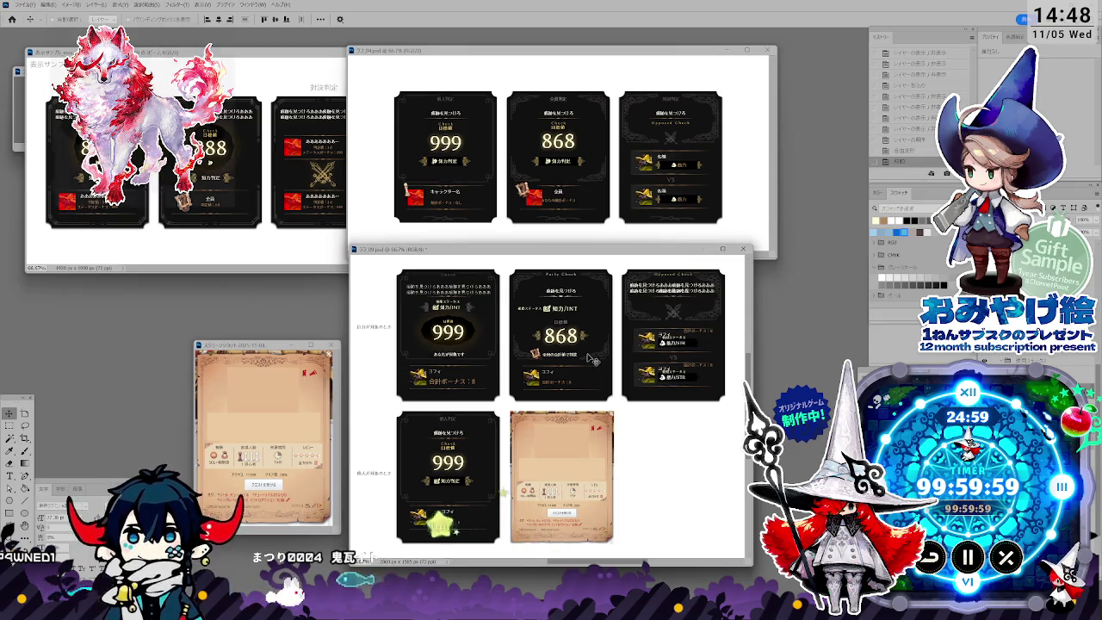
drag(592, 360, 587, 353)
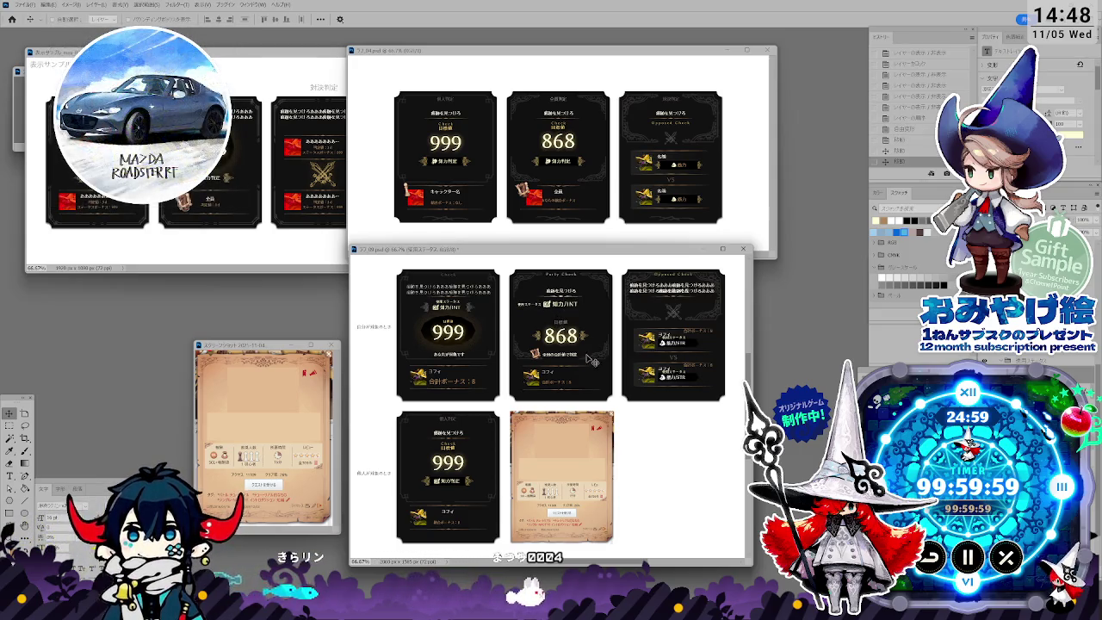
click(9, 476)
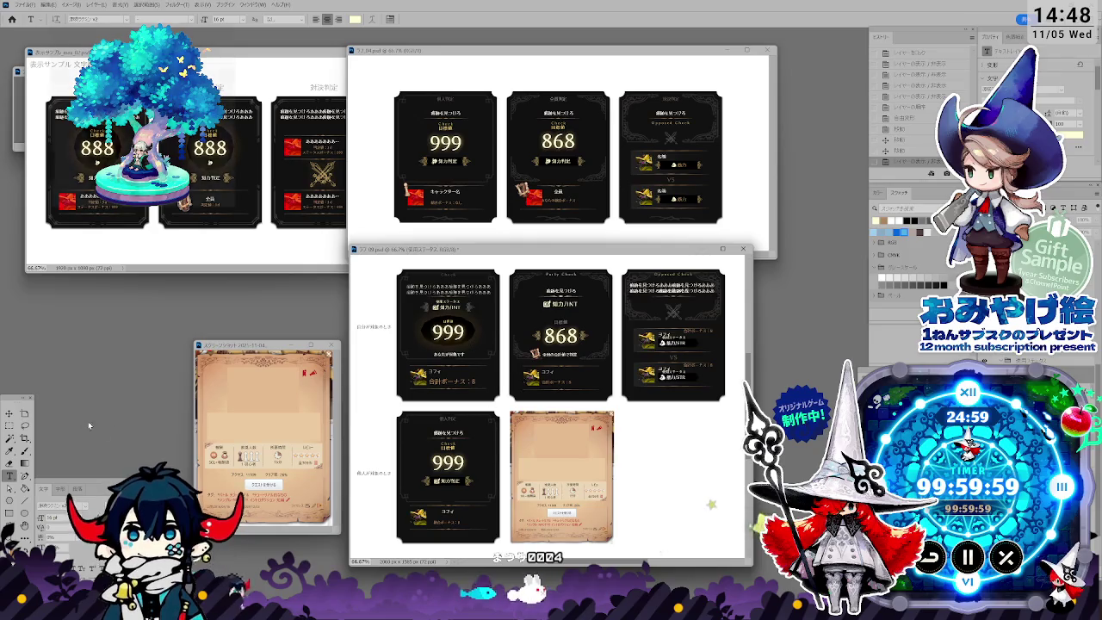
Step: Scale the 知力/INT label to 78.36% and position it above the 868 value
key(v)
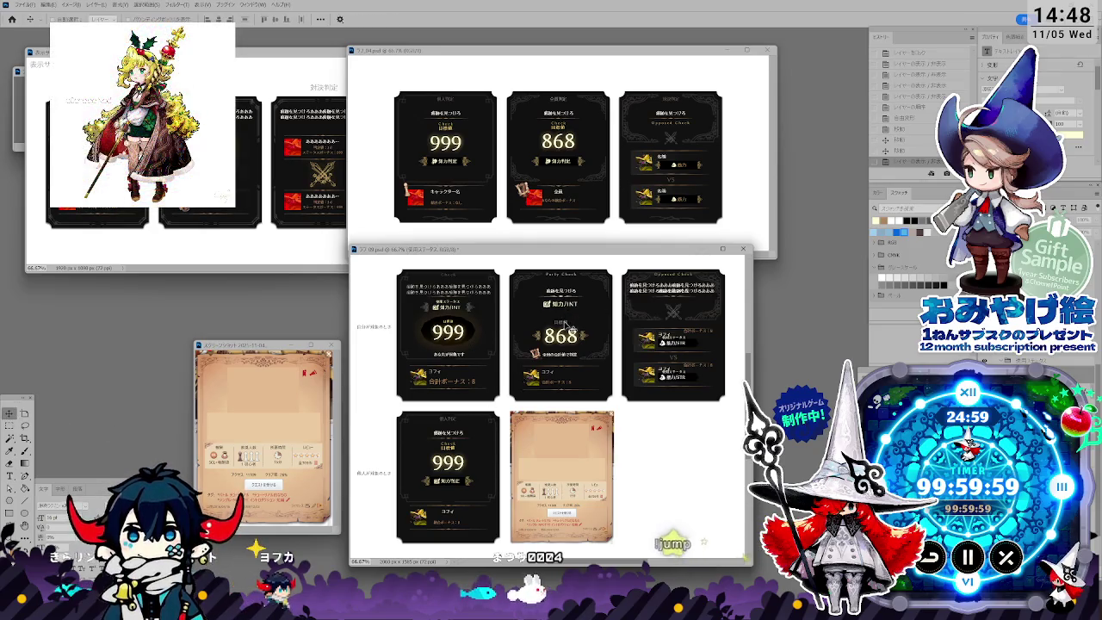
drag(579, 318, 586, 334)
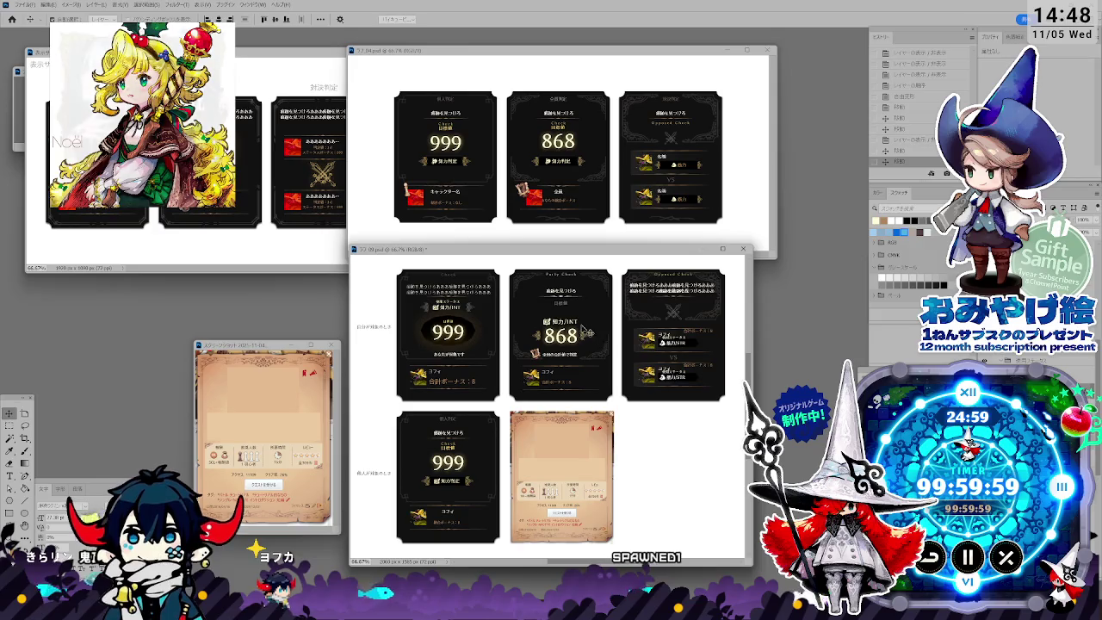
key(ctrl+t)
drag(582, 327, 577, 326)
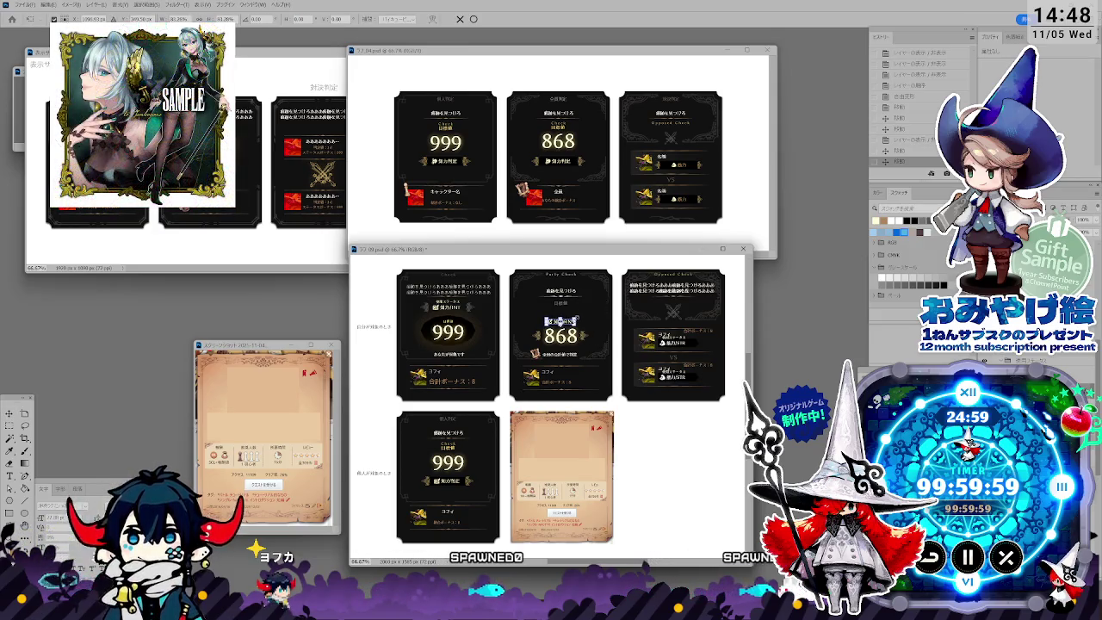
key(Return)
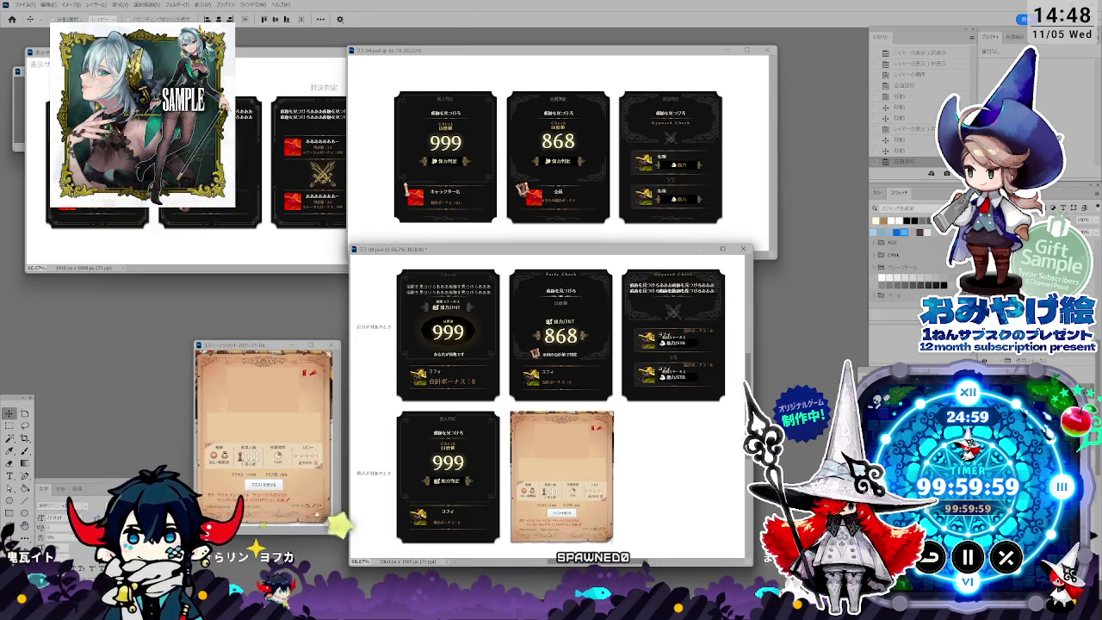
key(ctrl+comma)
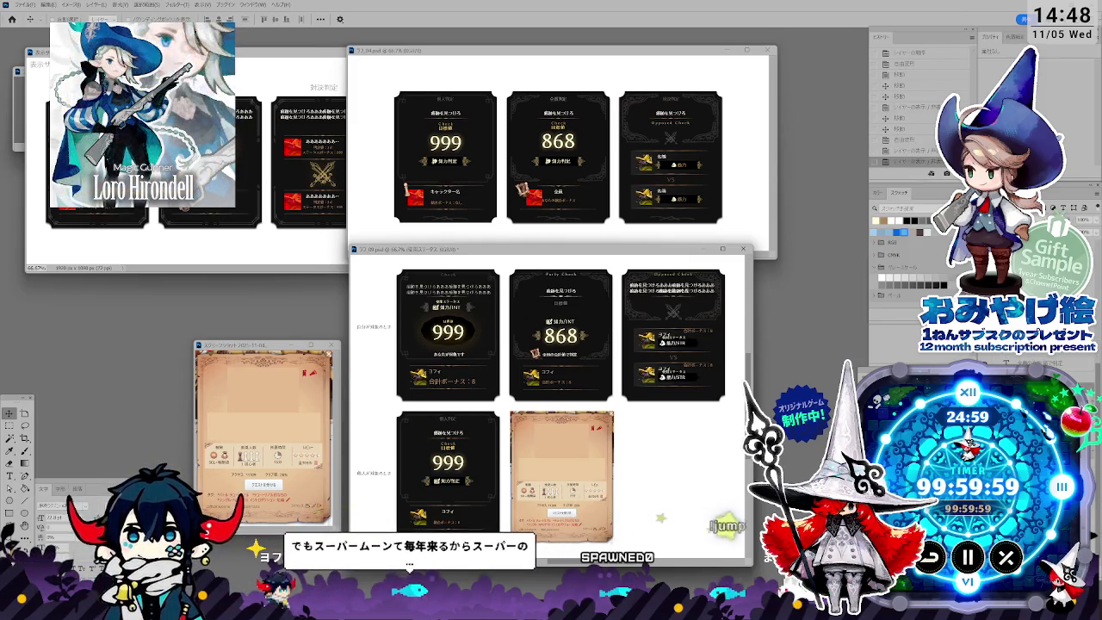
key(ctrl+comma)
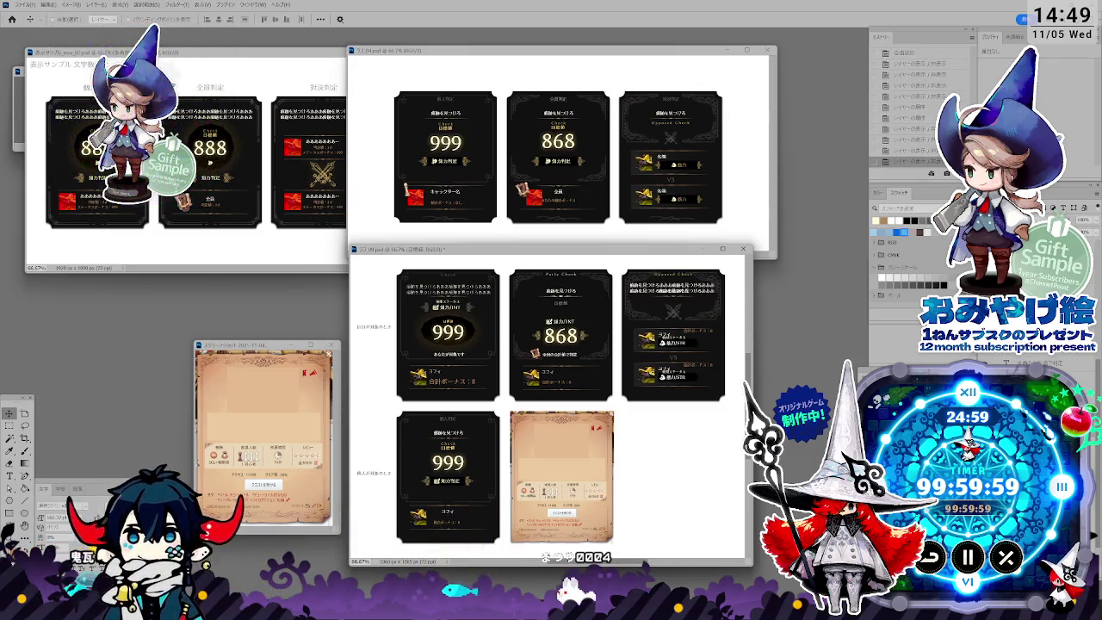
Step: Shift the 868 number and label block up and duplicate the card's plate layer
drag(569, 369, 569, 362)
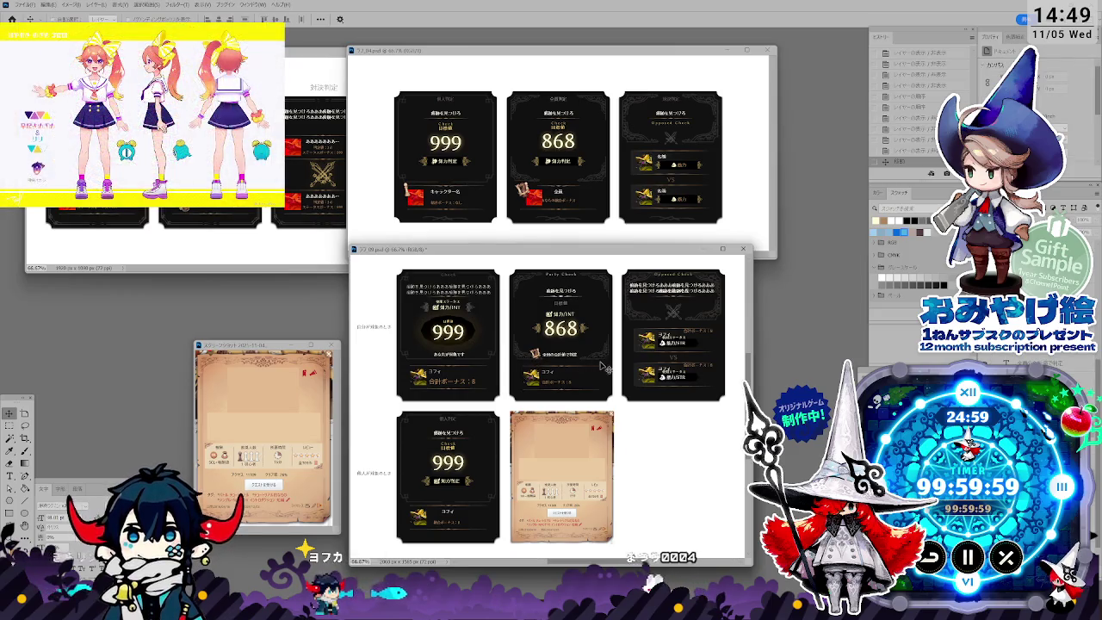
click(601, 370)
click(558, 227)
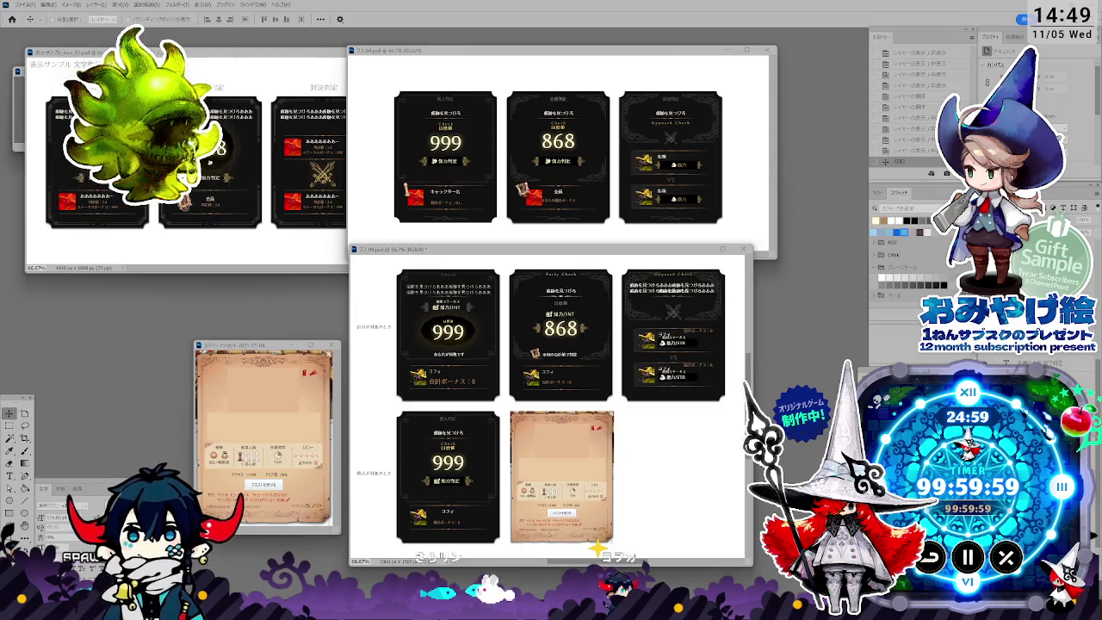
key(ctrl+j)
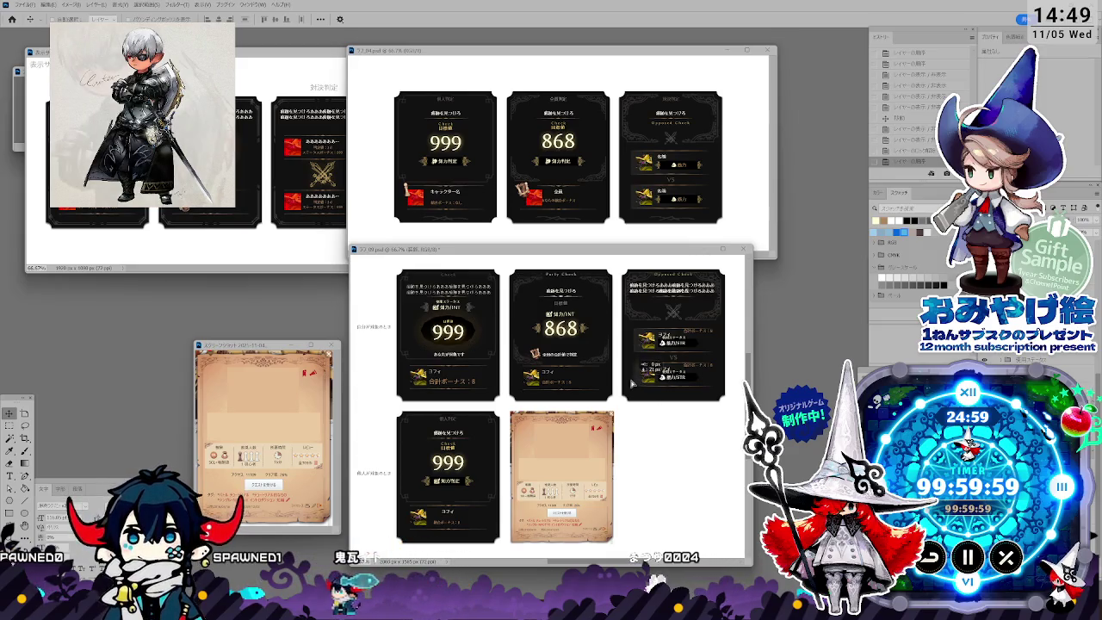
Step: Undo the duplicate, drag the element down, and select the icon layer
key(ctrl+z)
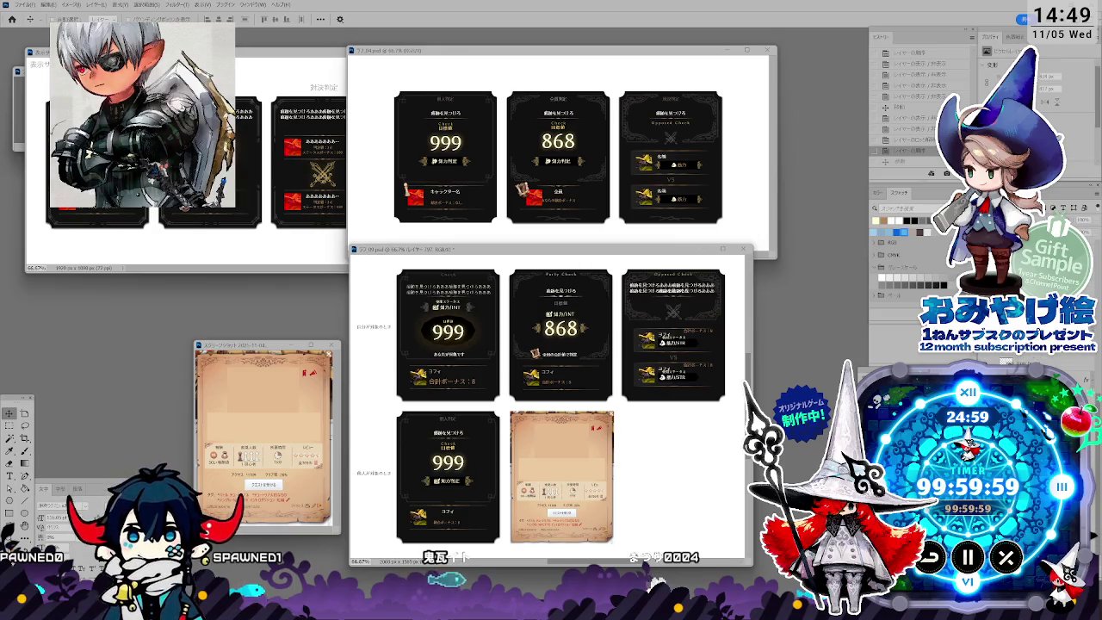
click(611, 341)
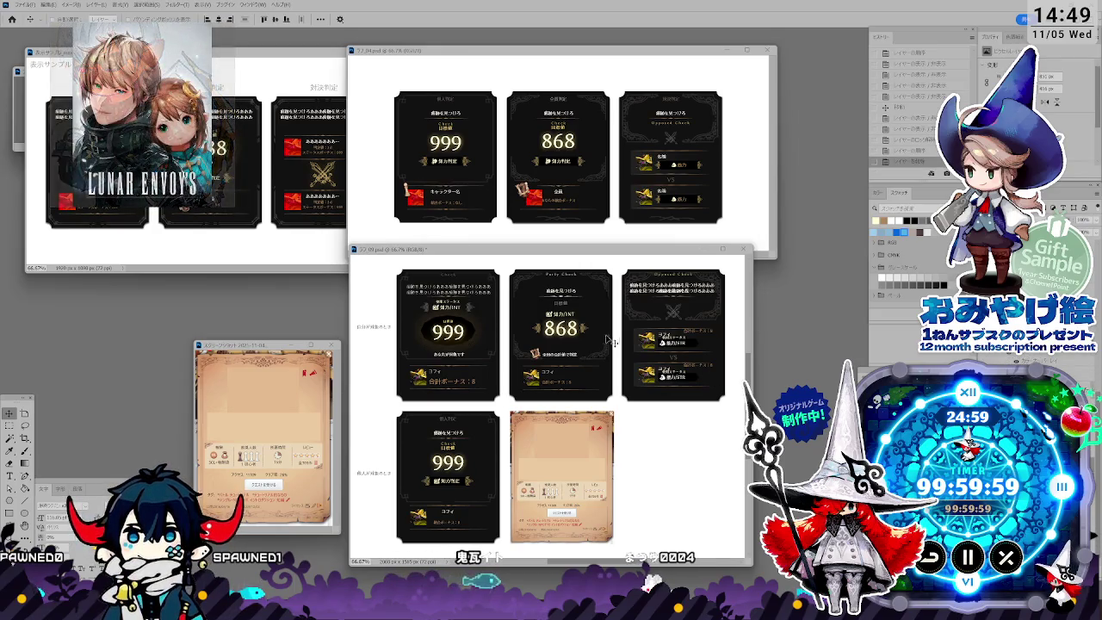
drag(611, 342, 618, 389)
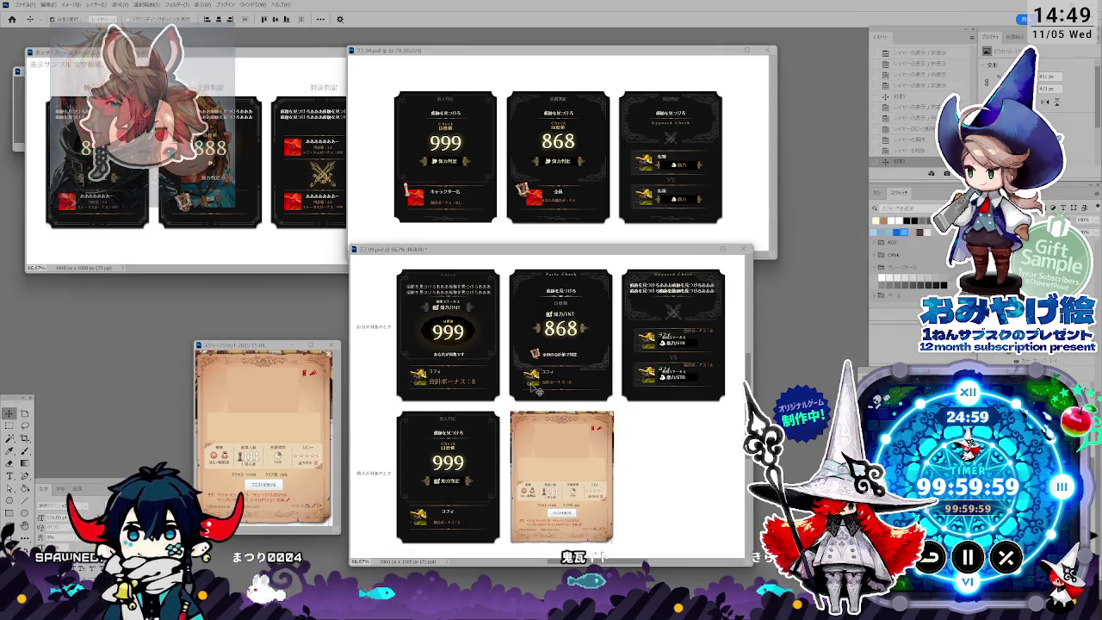
click(536, 389)
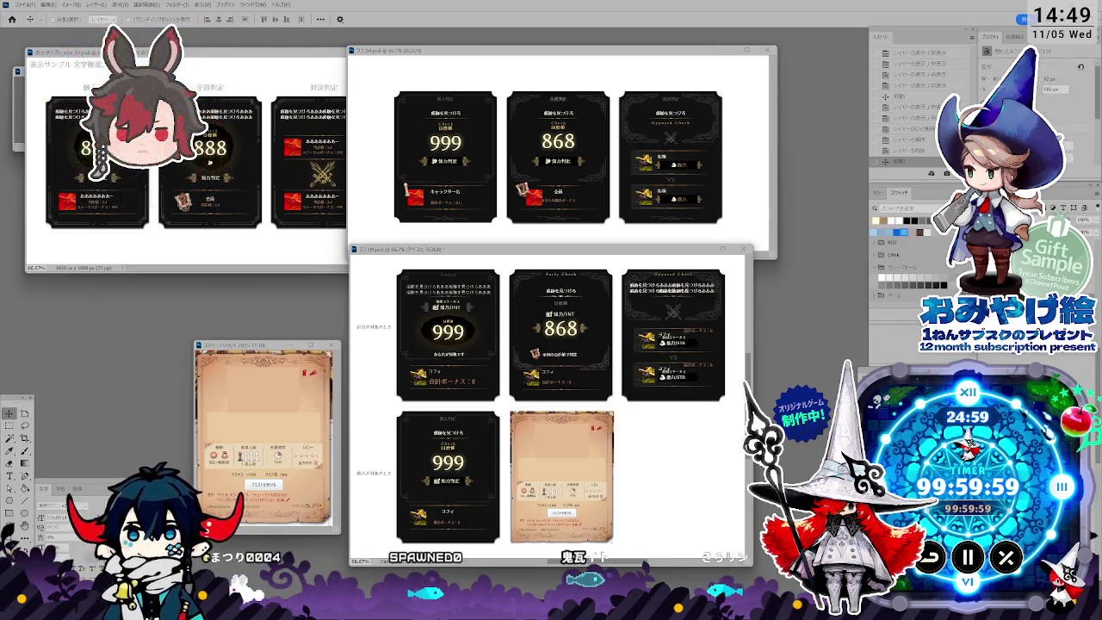
Step: Cycle through the outline, コフィ name and other text layers, checking an edit with undo/redo
key(alt+[)
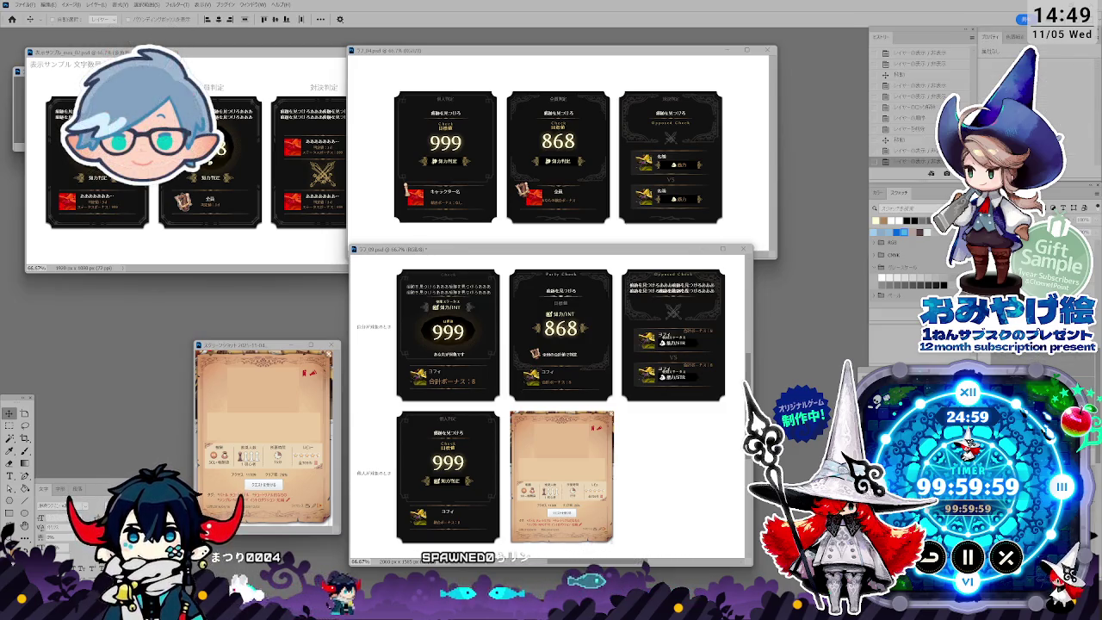
key(ctrl+v)
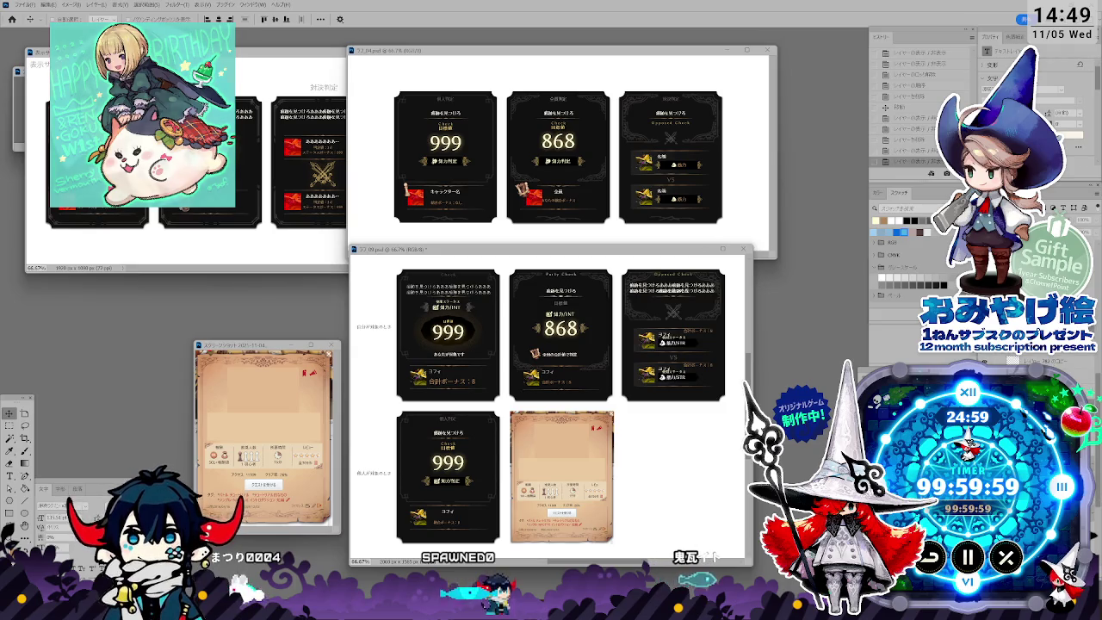
key(alt+[)
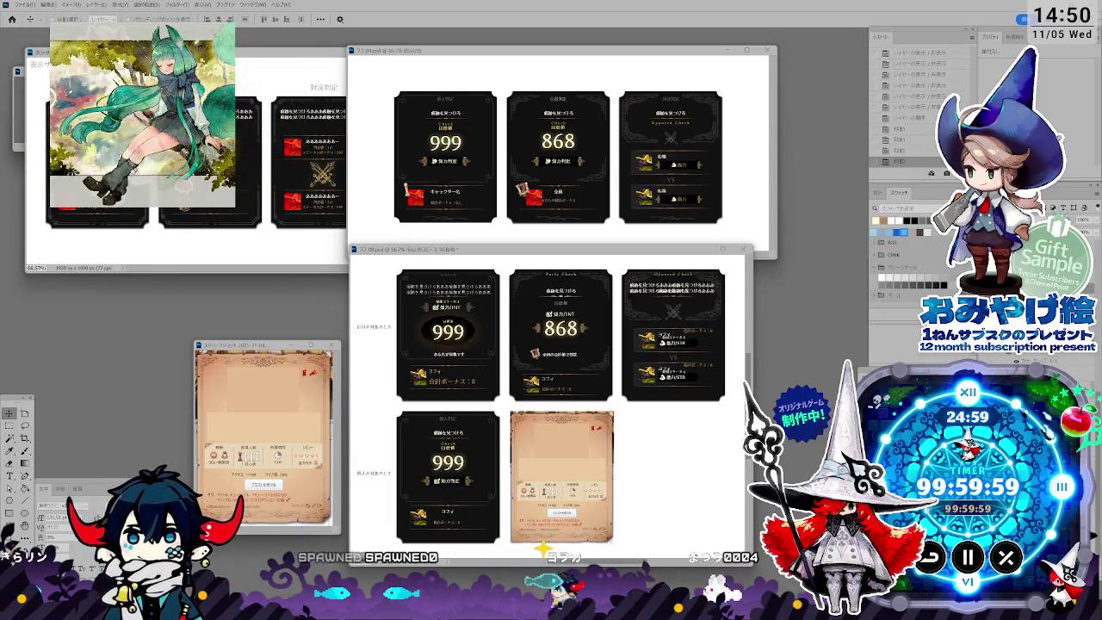
key(ctrl+z)
key(ctrl+shift+z)
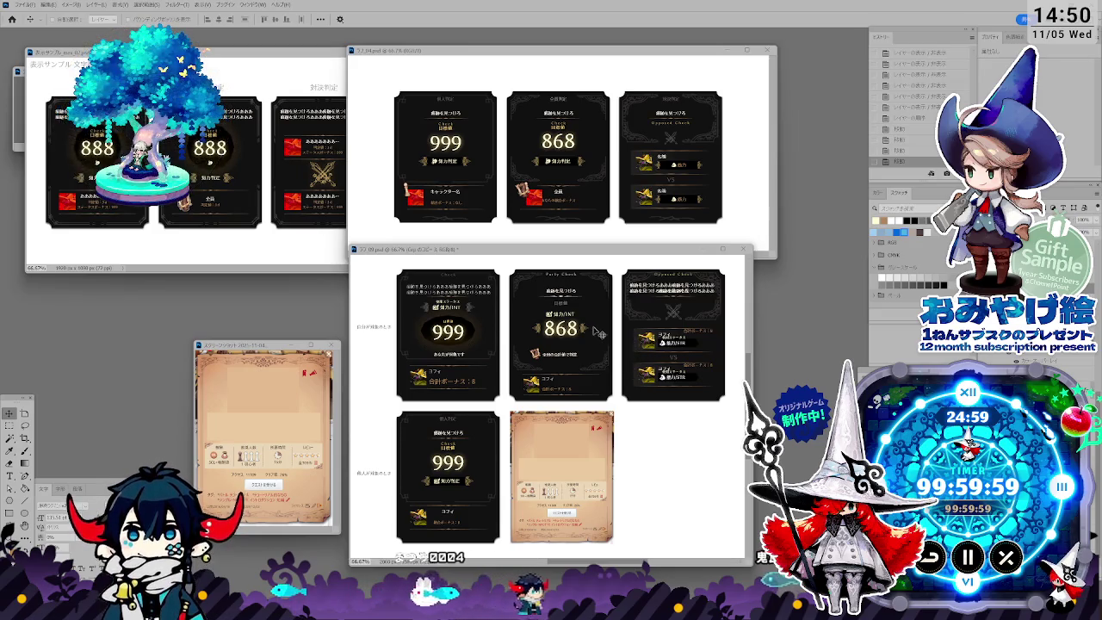
Step: Select the Party Check heading and INT text layers and nudge the INT text right
click(575, 284)
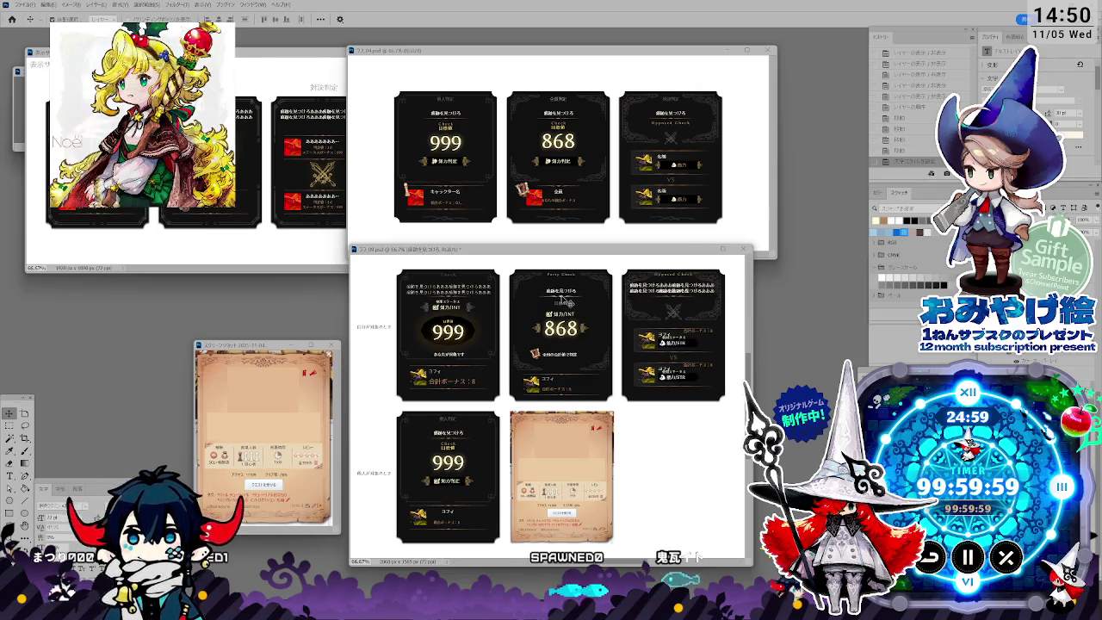
click(637, 332)
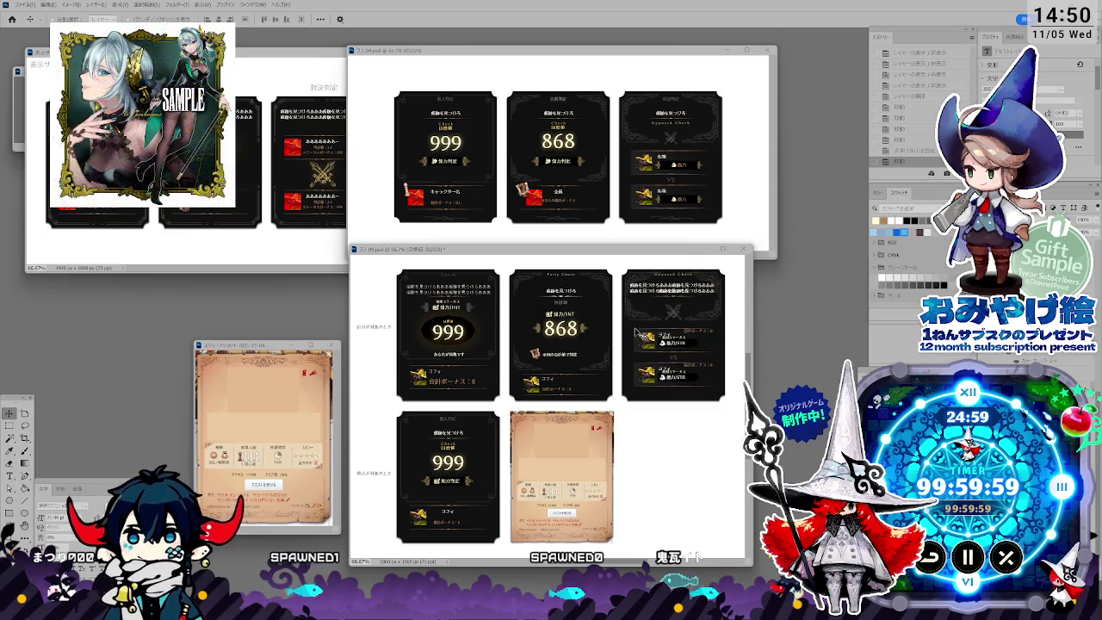
click(574, 320)
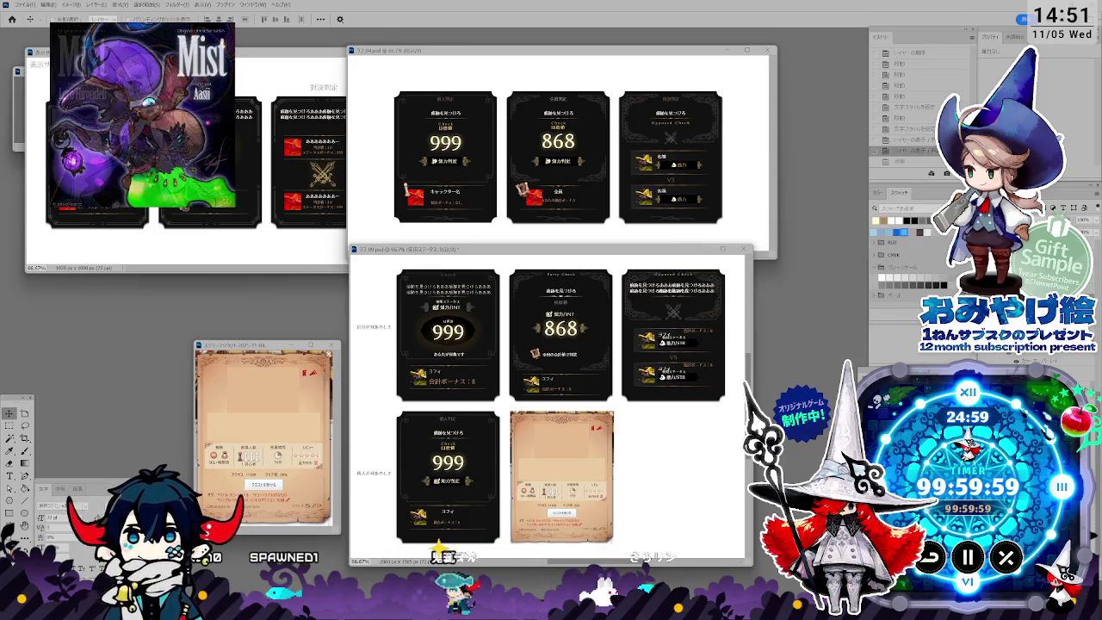
key(Right)
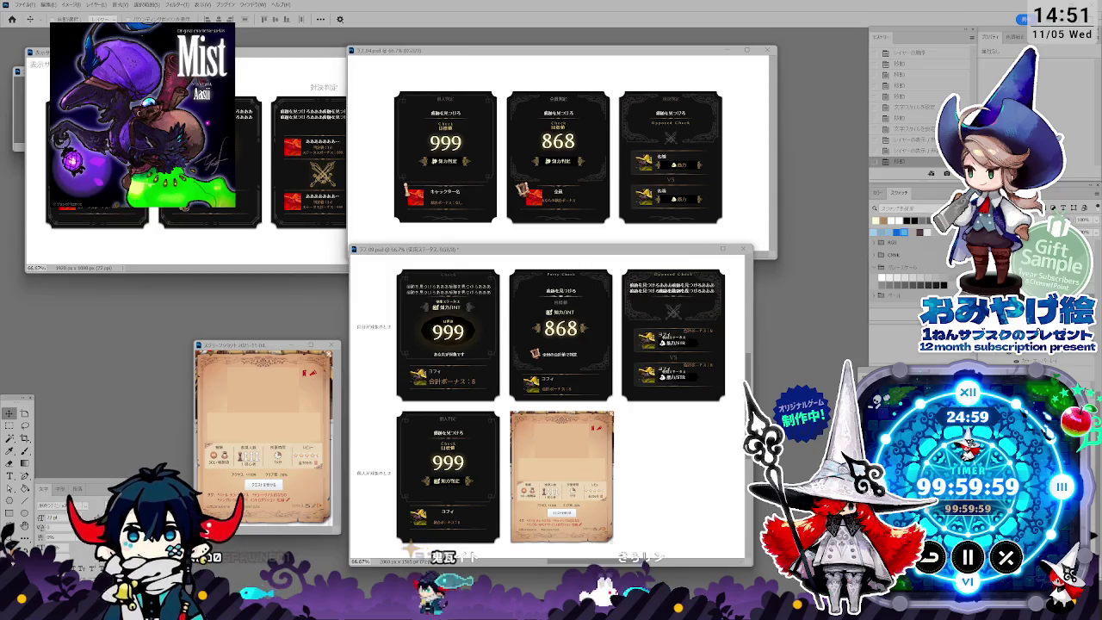
click(584, 327)
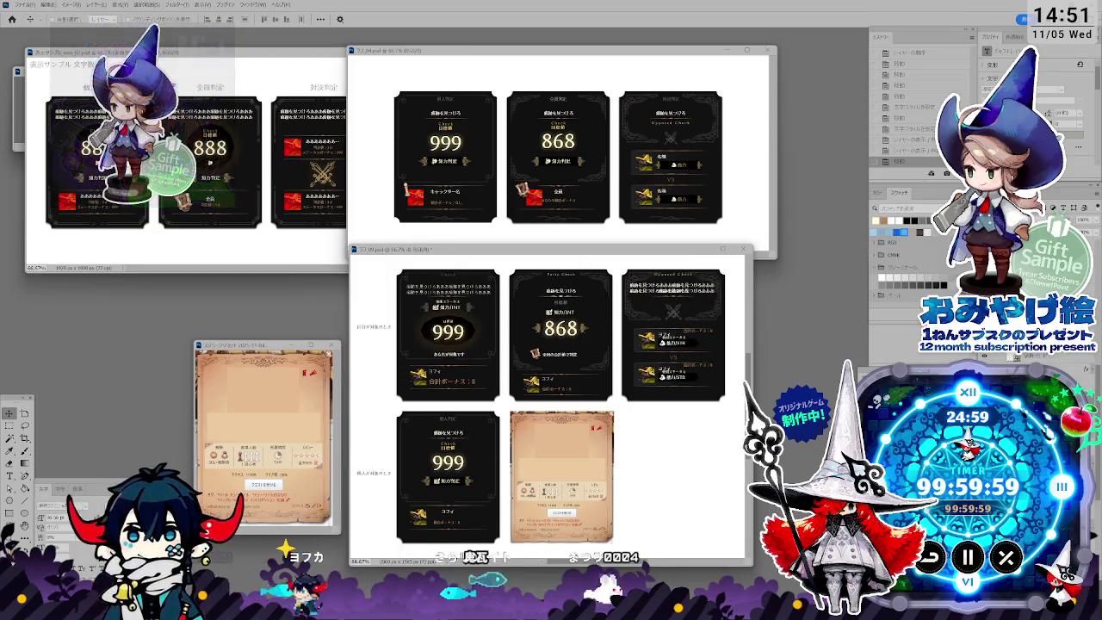
key(alt+comma)
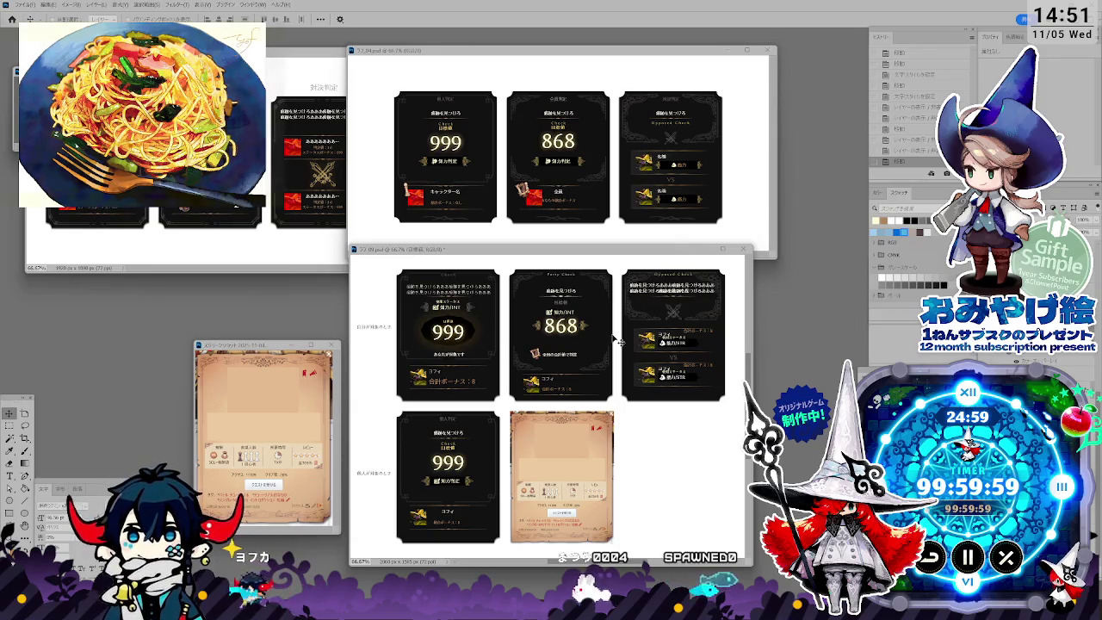
Step: Enlarge the 868 number slightly and reposition the 合計ボーナス：8 line beneath it
key(ctrl+t)
drag(595, 302, 605, 300)
key(Return)
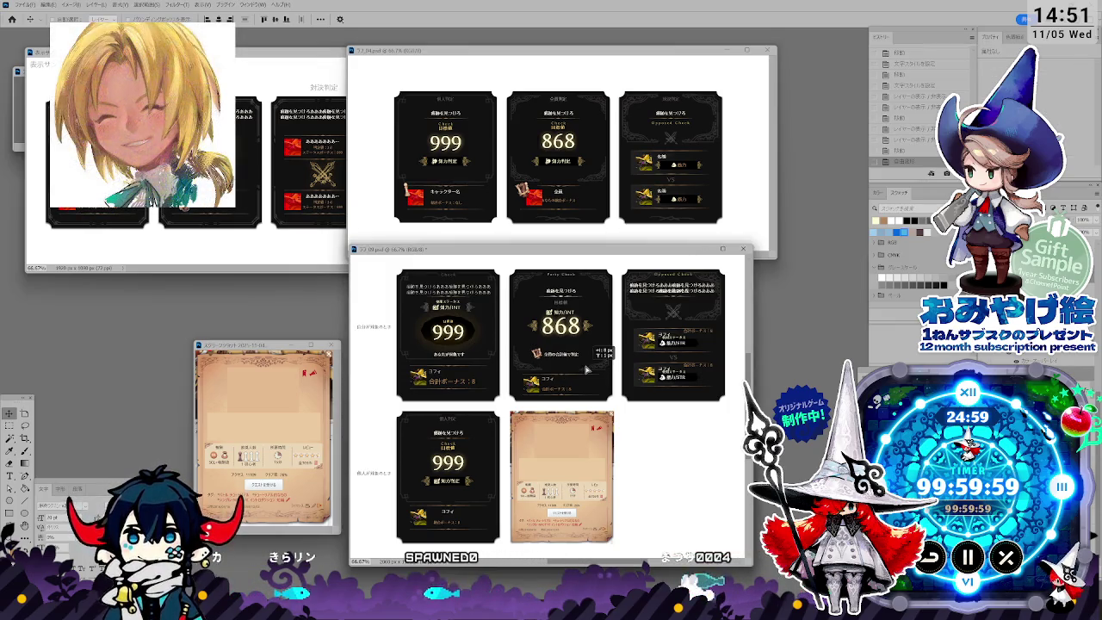
drag(587, 369, 607, 377)
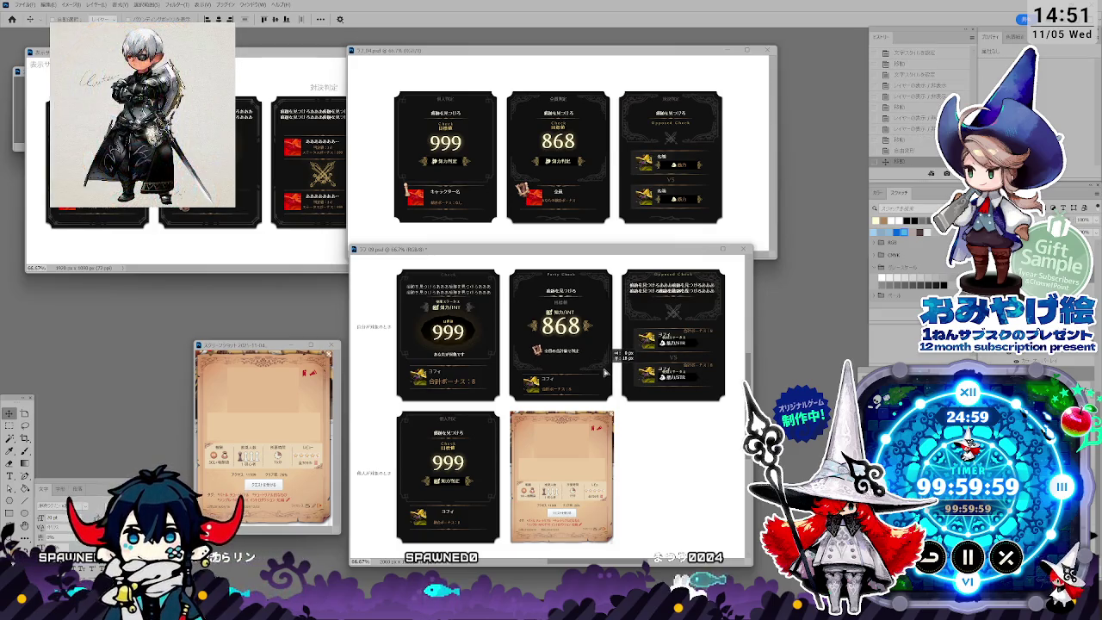
click(558, 390)
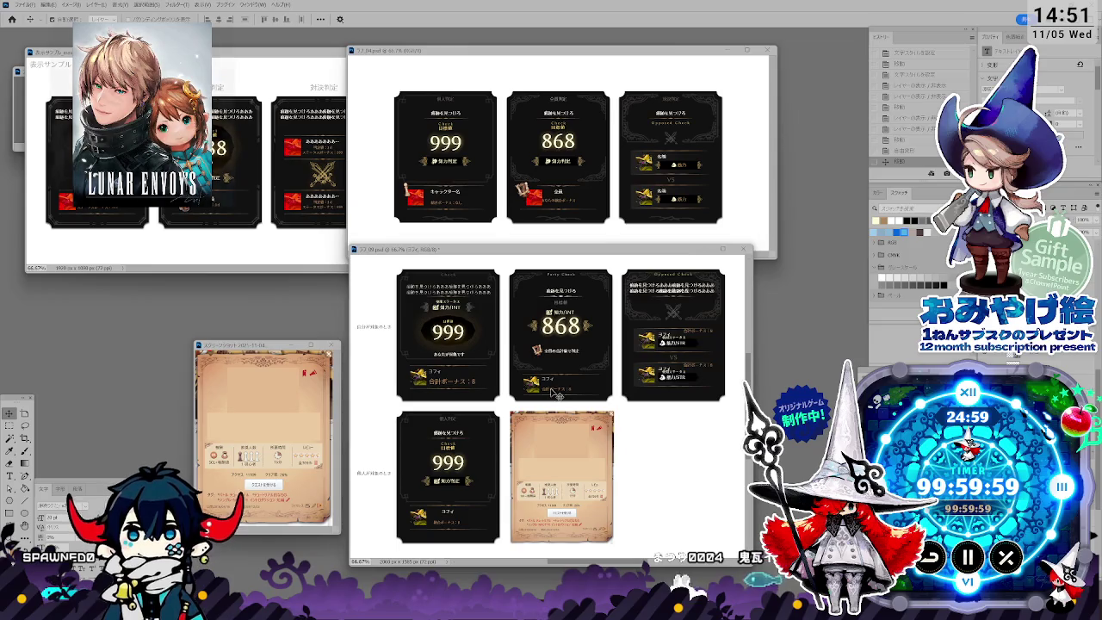
drag(556, 394, 588, 395)
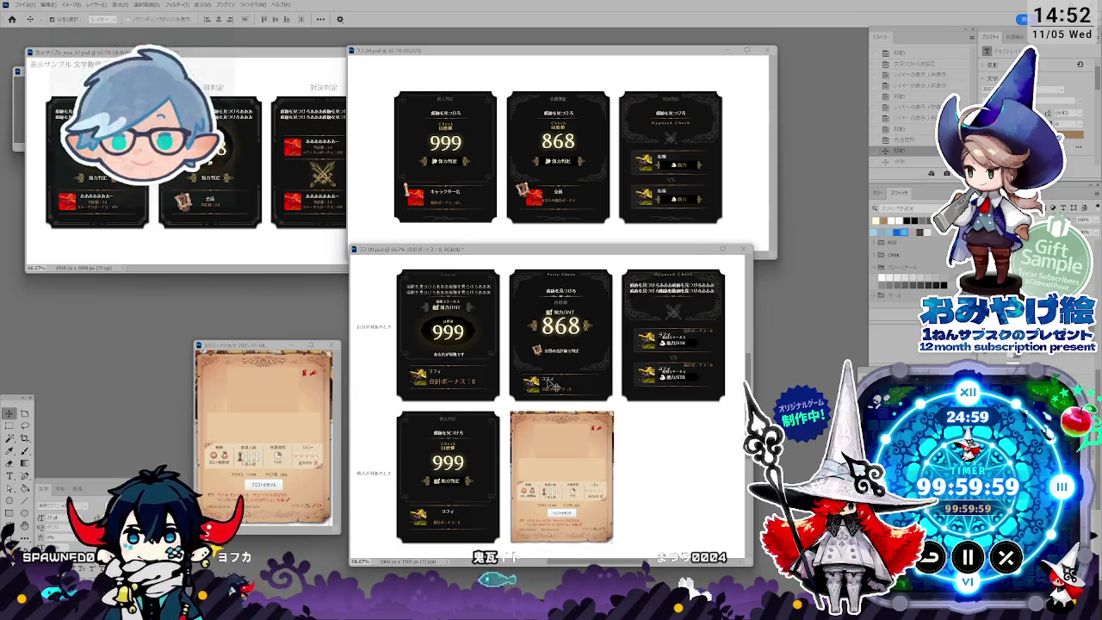
click(546, 384)
key(ctrl+t)
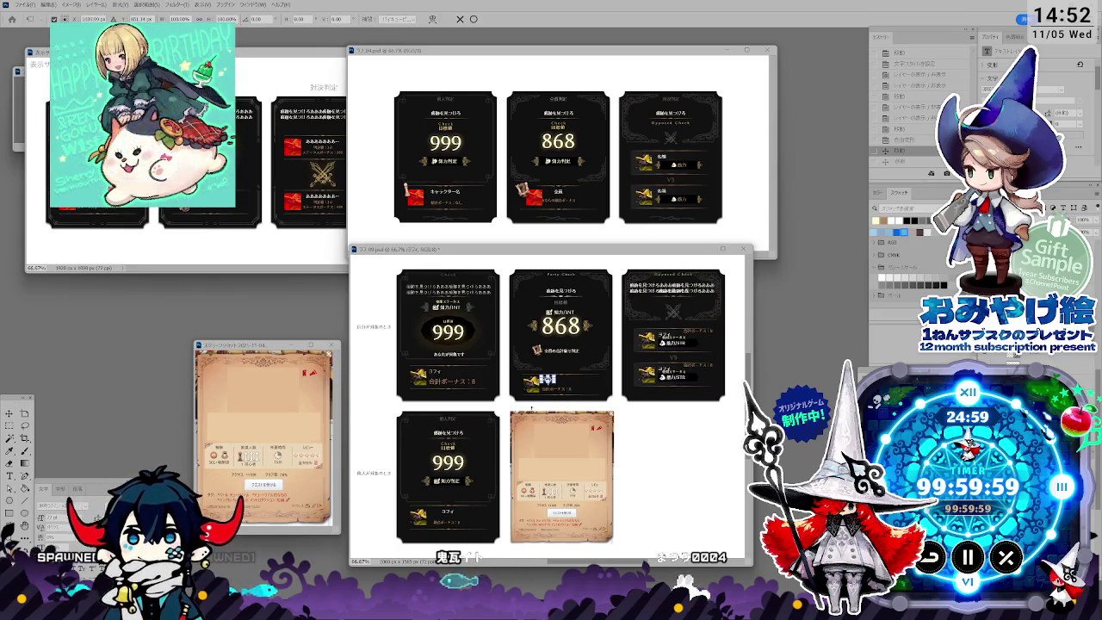
key(Return)
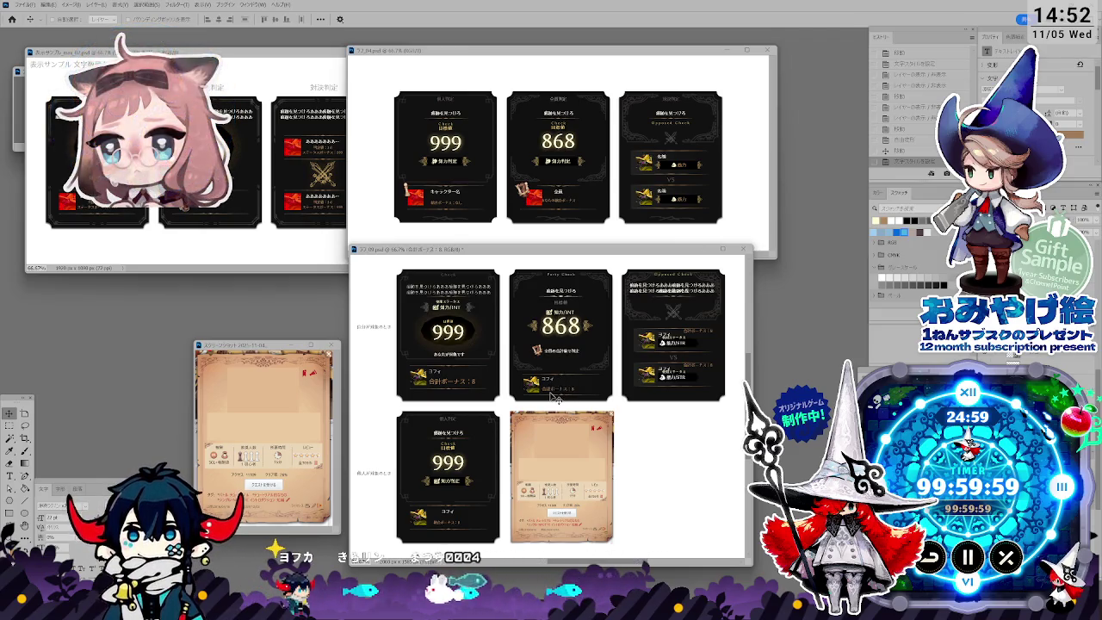
click(10, 476)
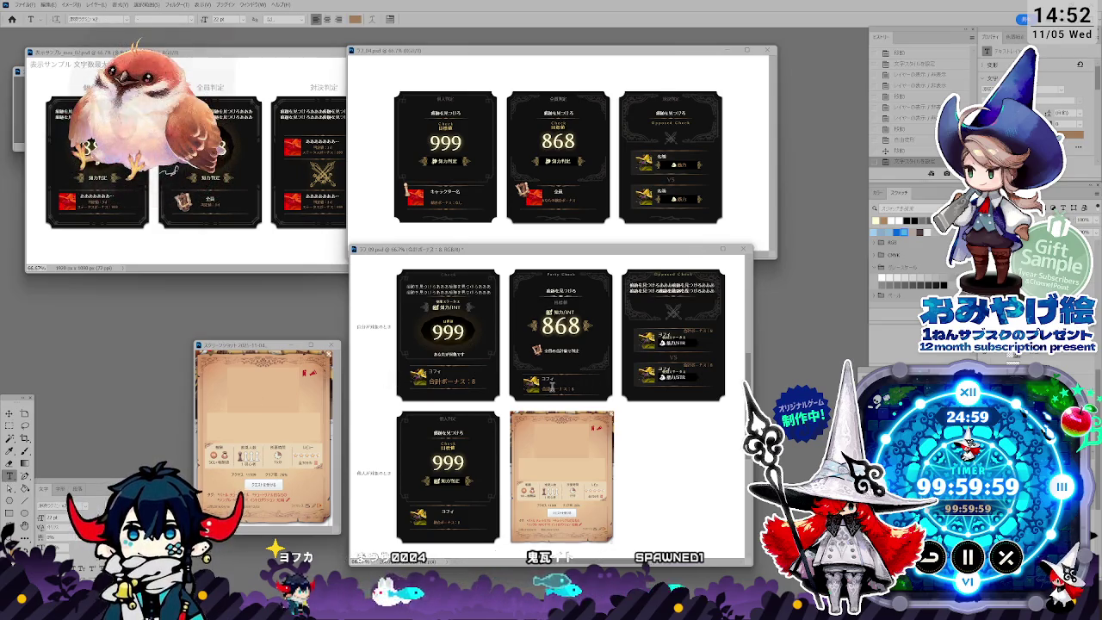
double_click(546, 389)
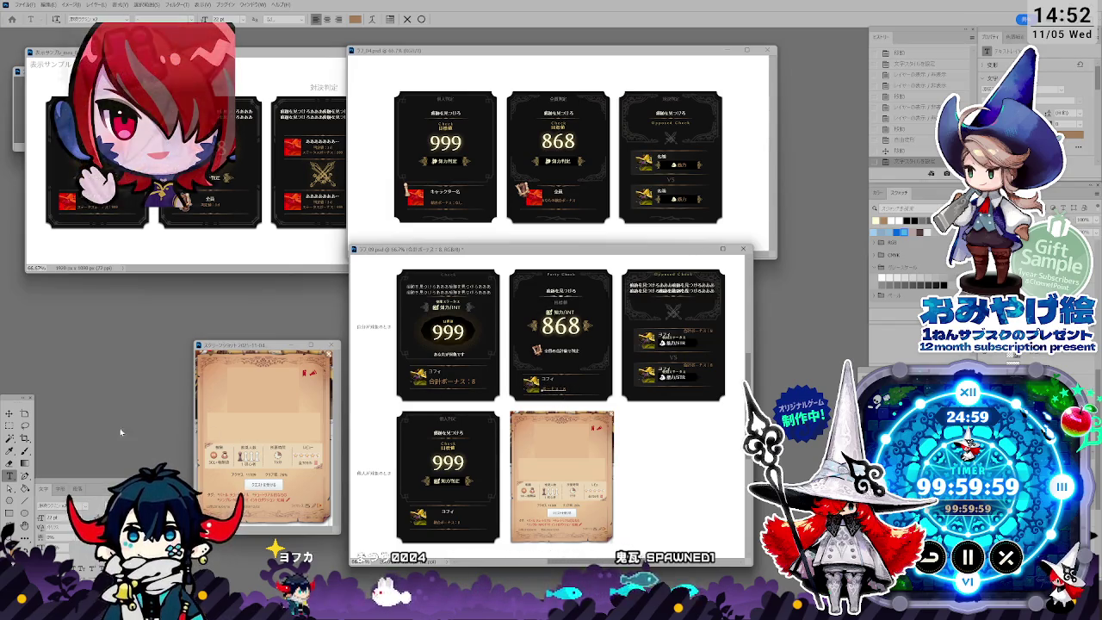
click(9, 413)
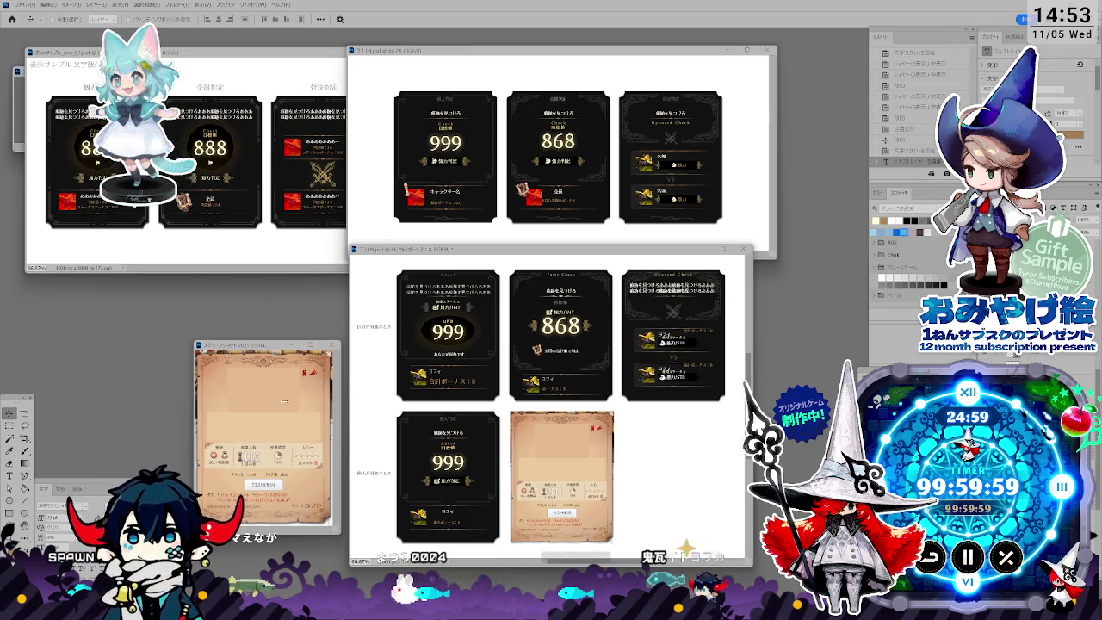
Step: Widen the small element beside the bonus line and reposition it on the Party Check card
click(11, 475)
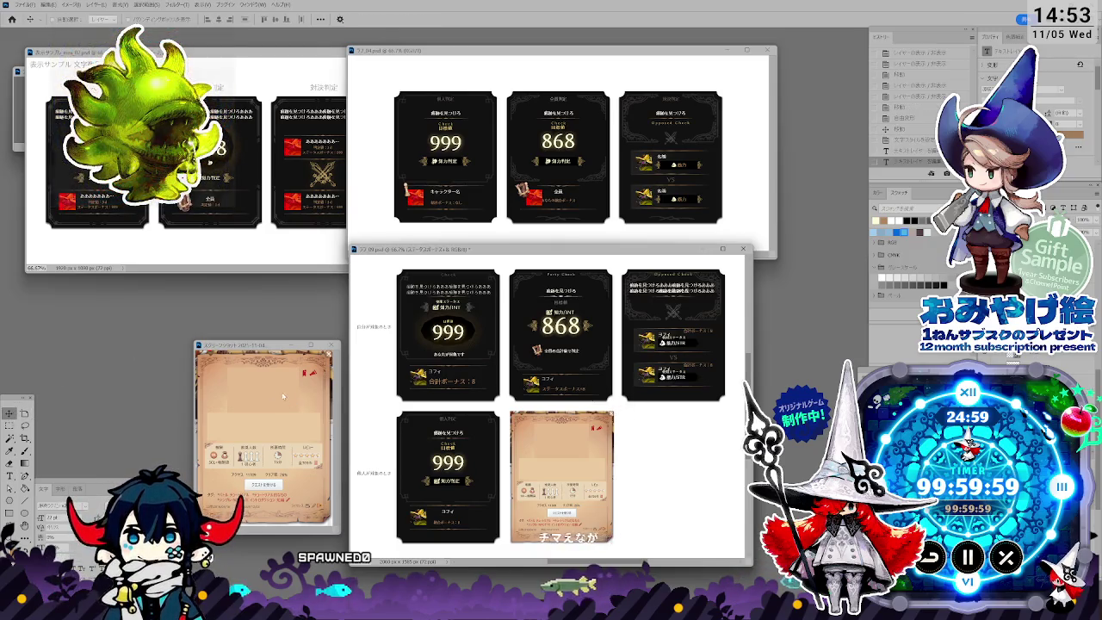
key(t)
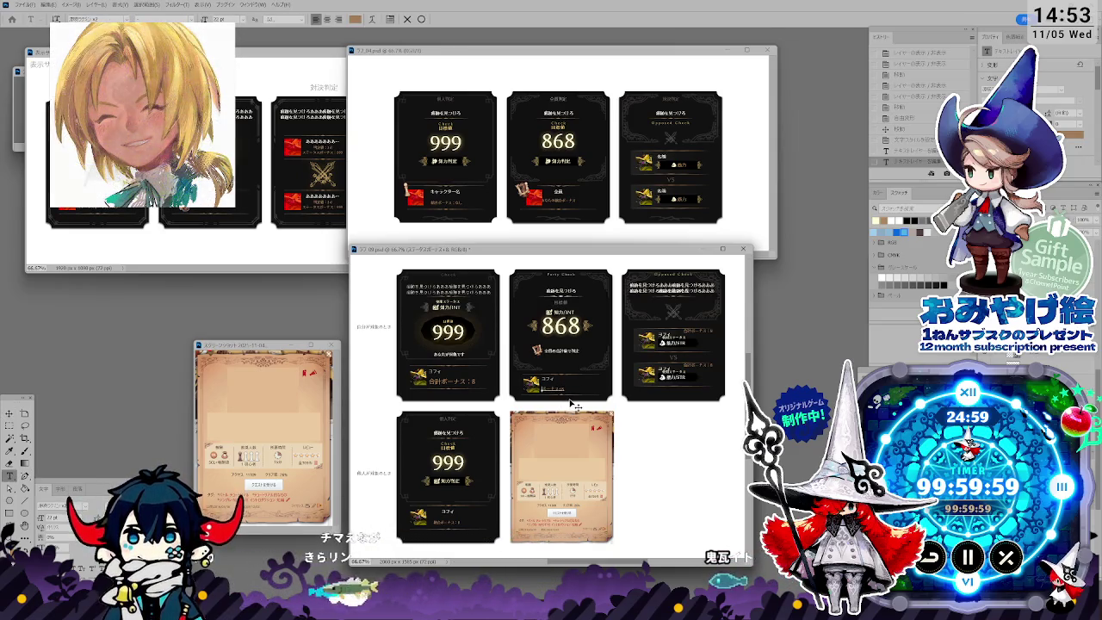
key(v)
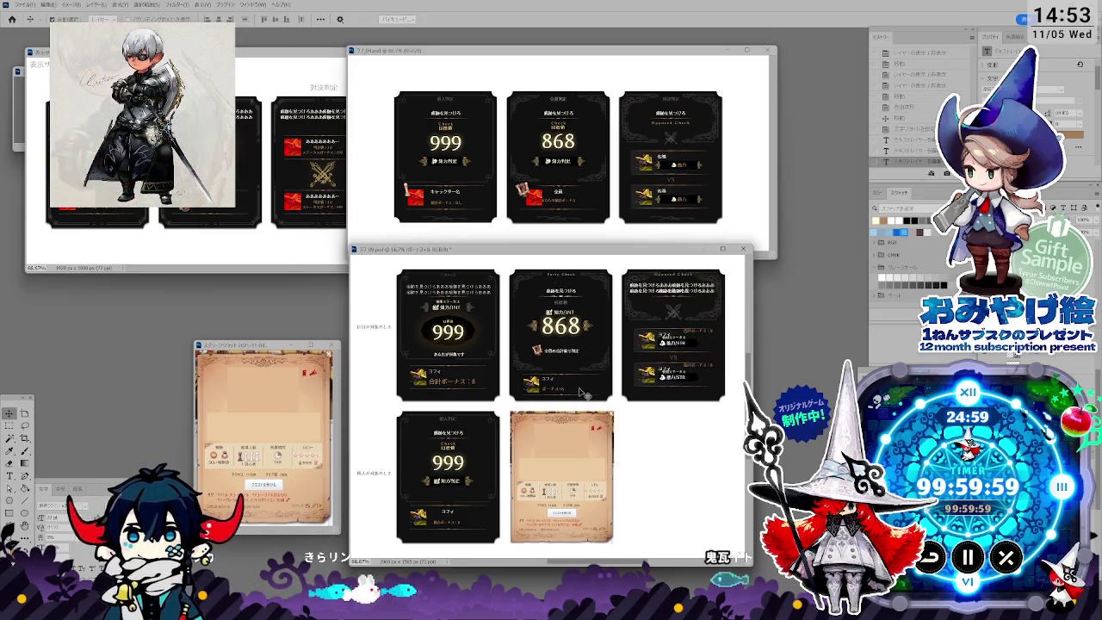
key(ctrl+t)
drag(569, 384, 580, 383)
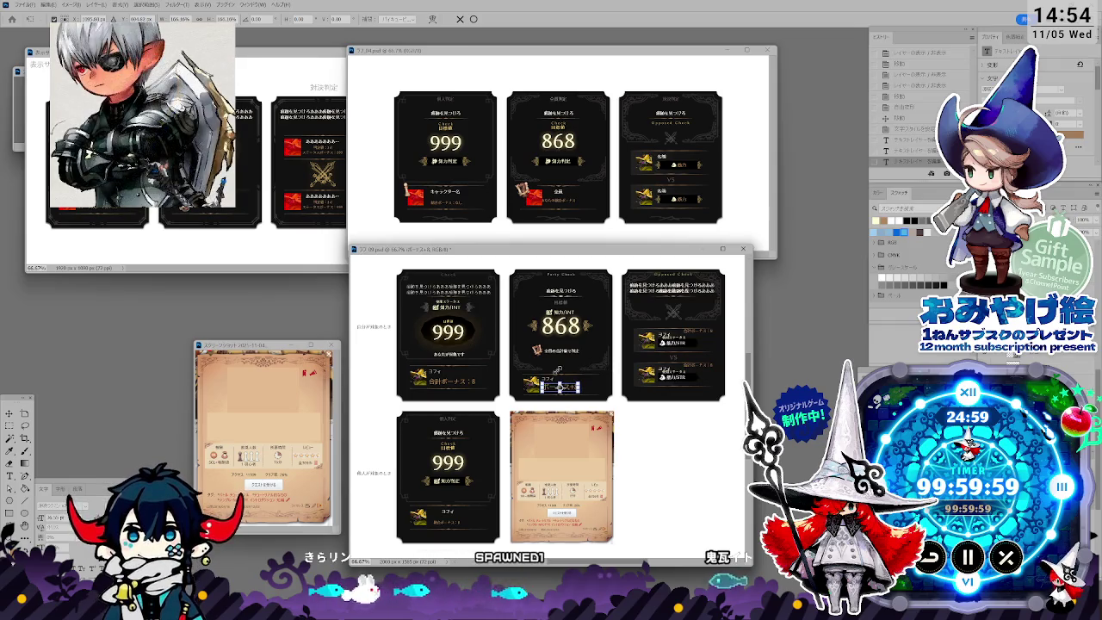
key(Return)
drag(561, 376, 575, 390)
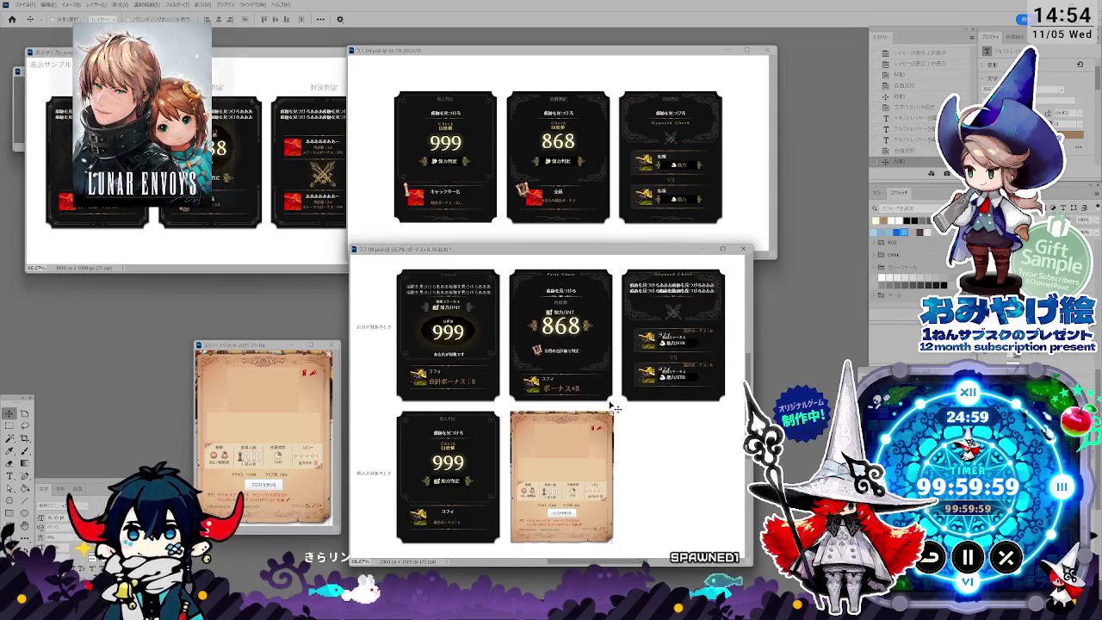
Step: Reduce the font size of the ボーナス+8 text and commit the edit
click(53, 517)
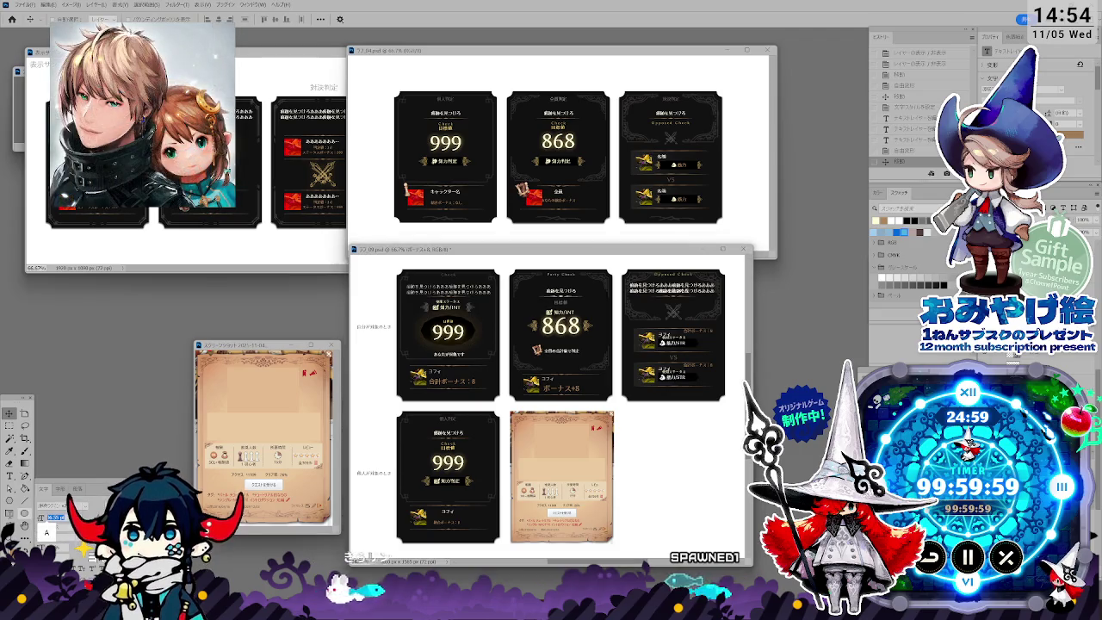
key(Down)
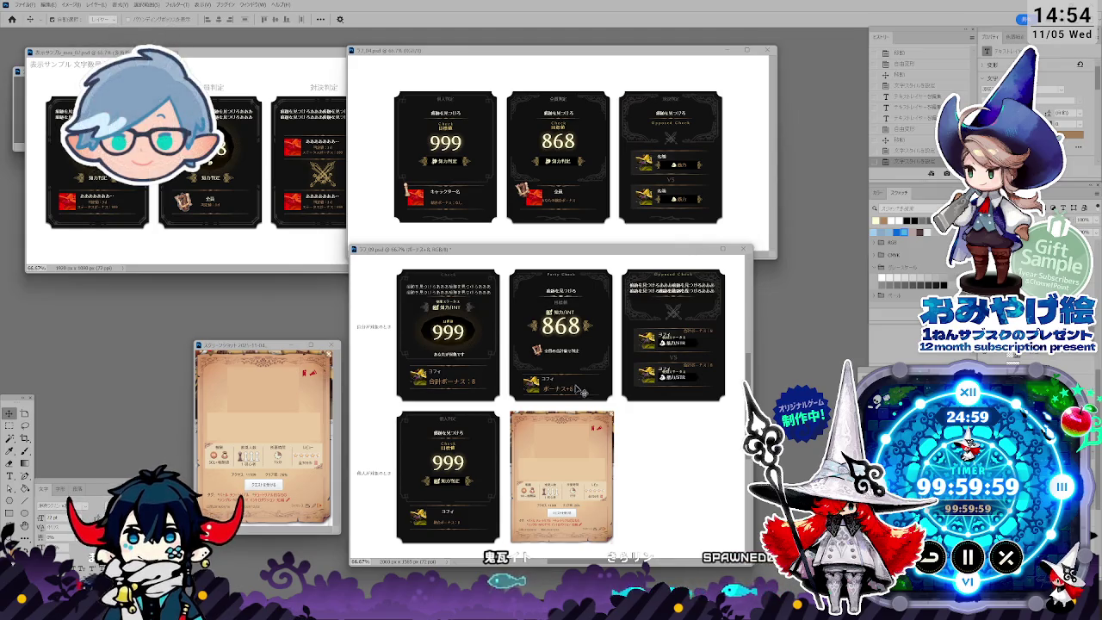
key(Escape)
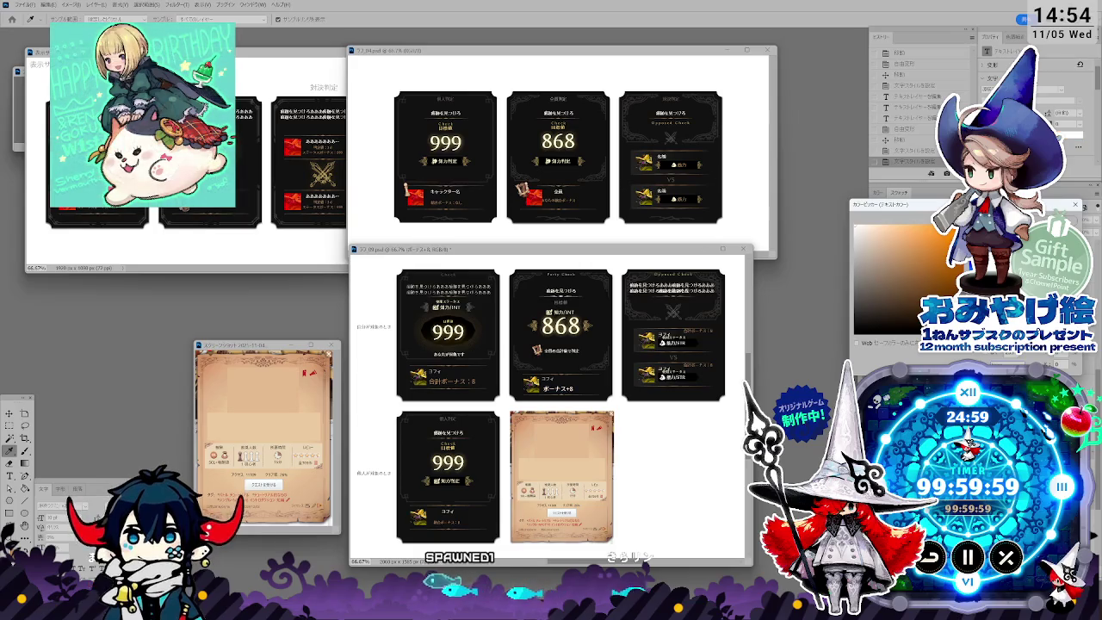
Step: Accept the ボーナス+8 text colour, select the layer, and group the selected layers
key(Escape)
key(v)
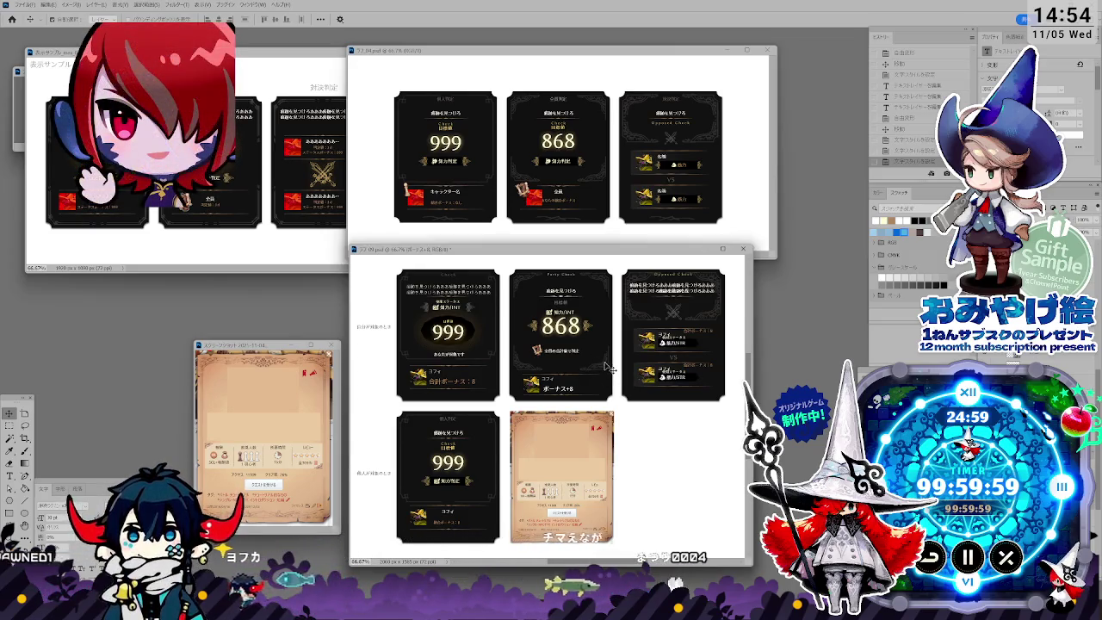
click(524, 371)
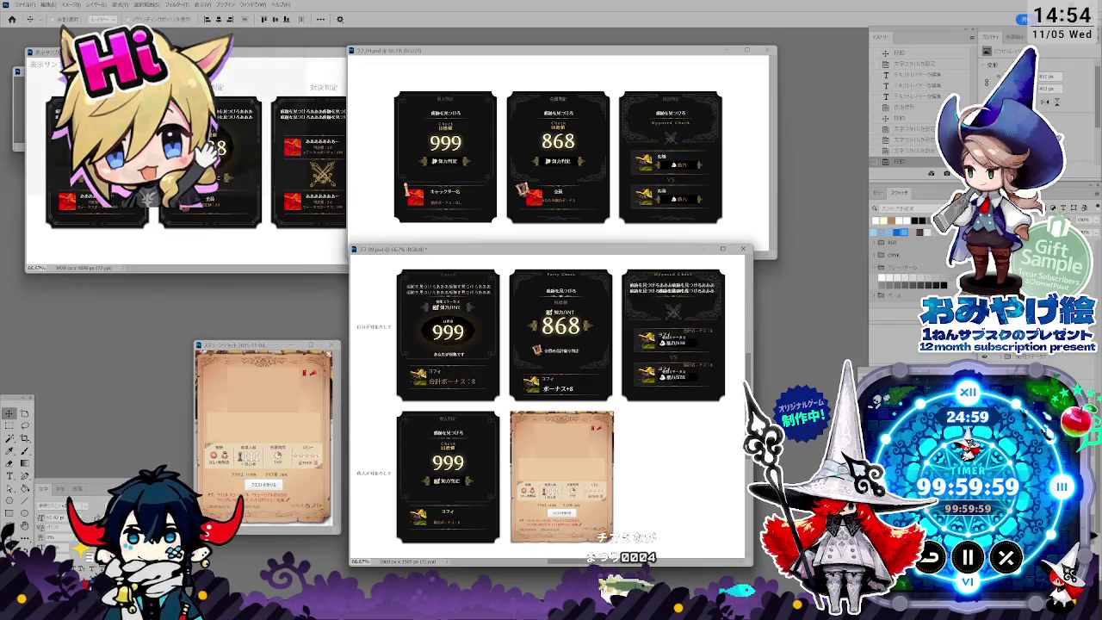
key(ctrl+z)
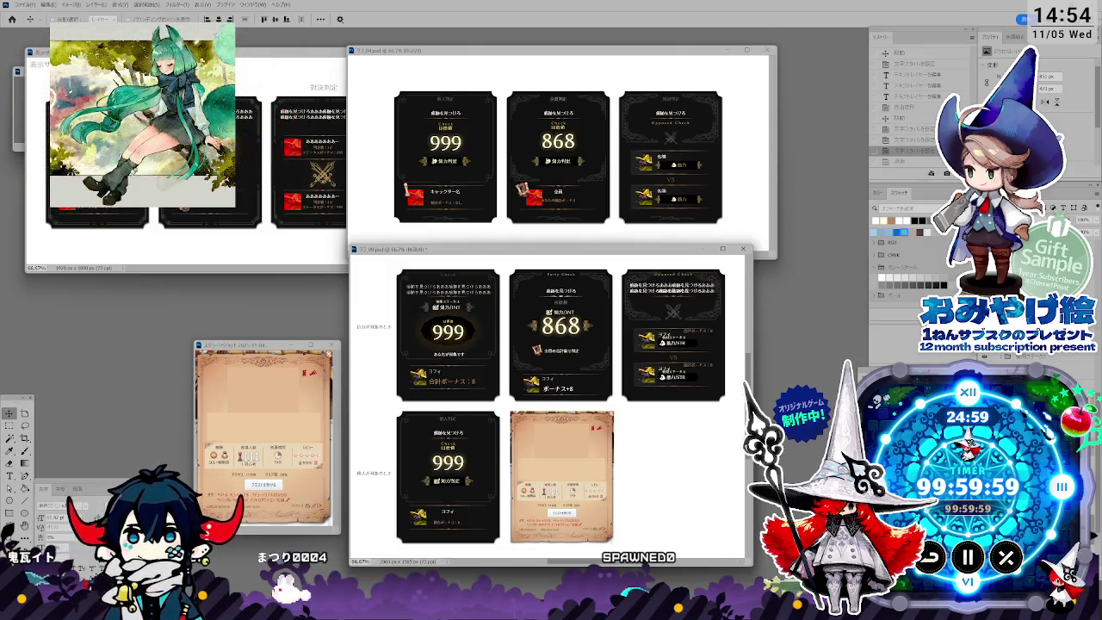
key(ctrl+shift+z)
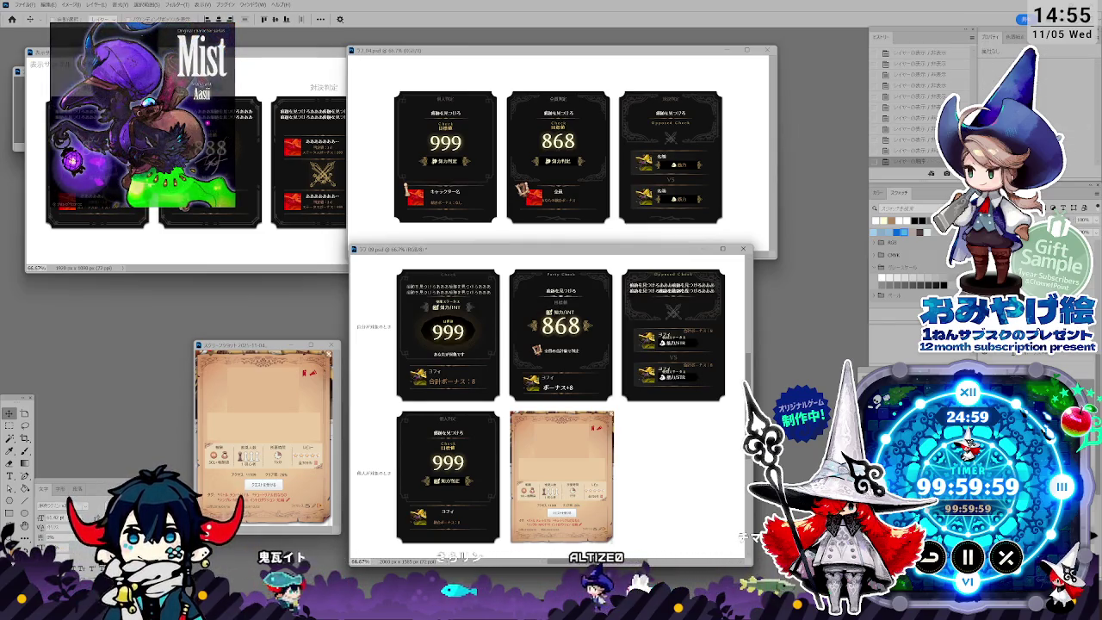
key(Delete)
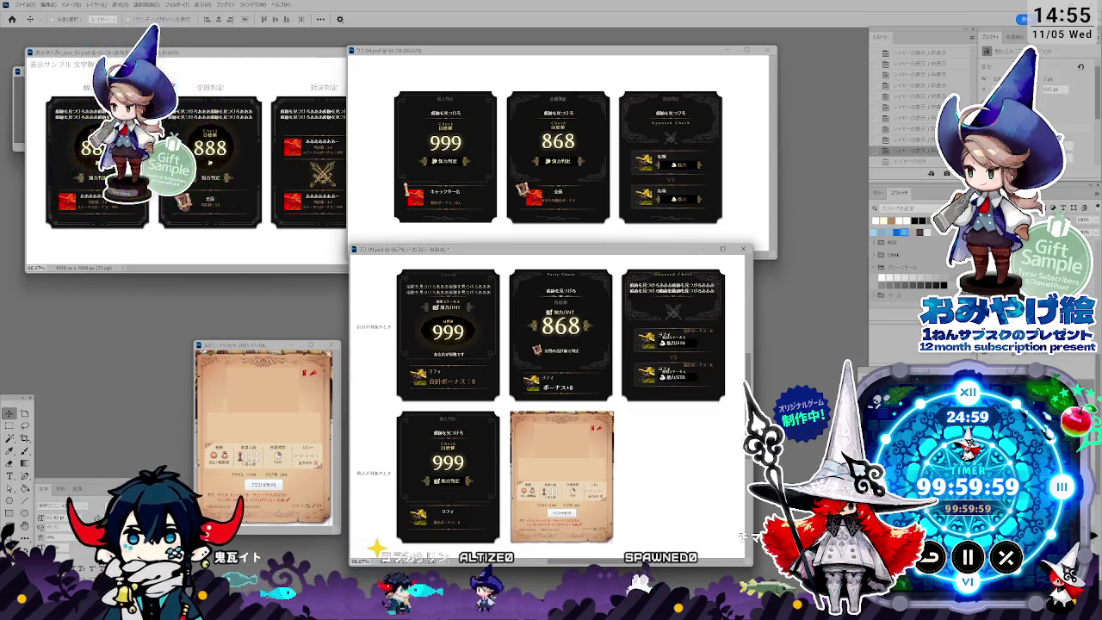
Step: Add a Color Overlay style to グループ 26 and paste the orange game screenshot as a layer
key(alt+bracketleft)
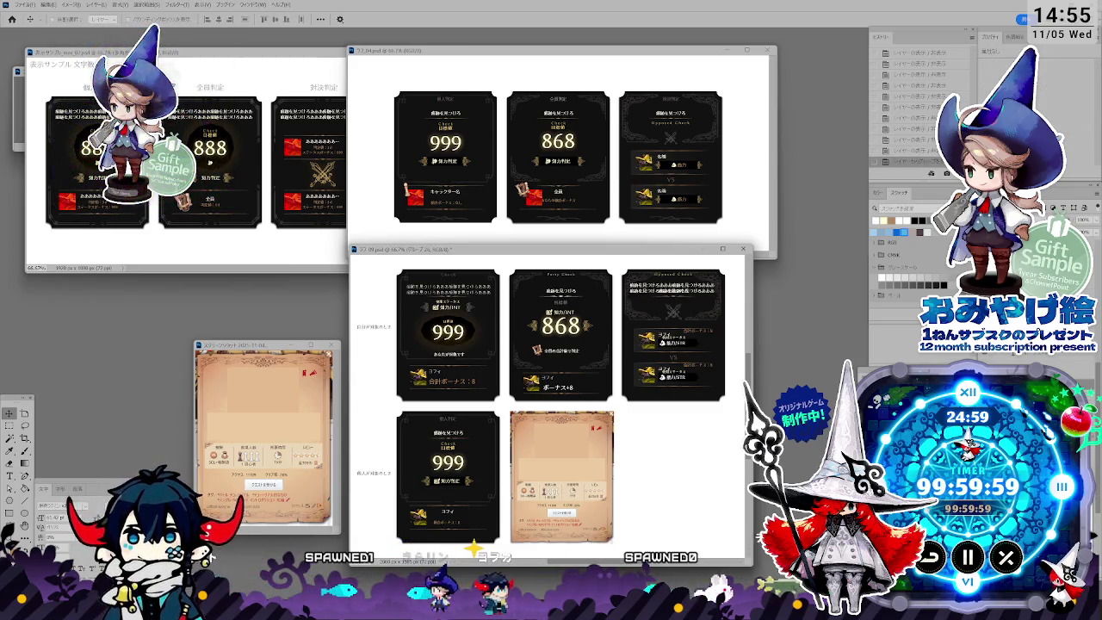
double_click(938, 161)
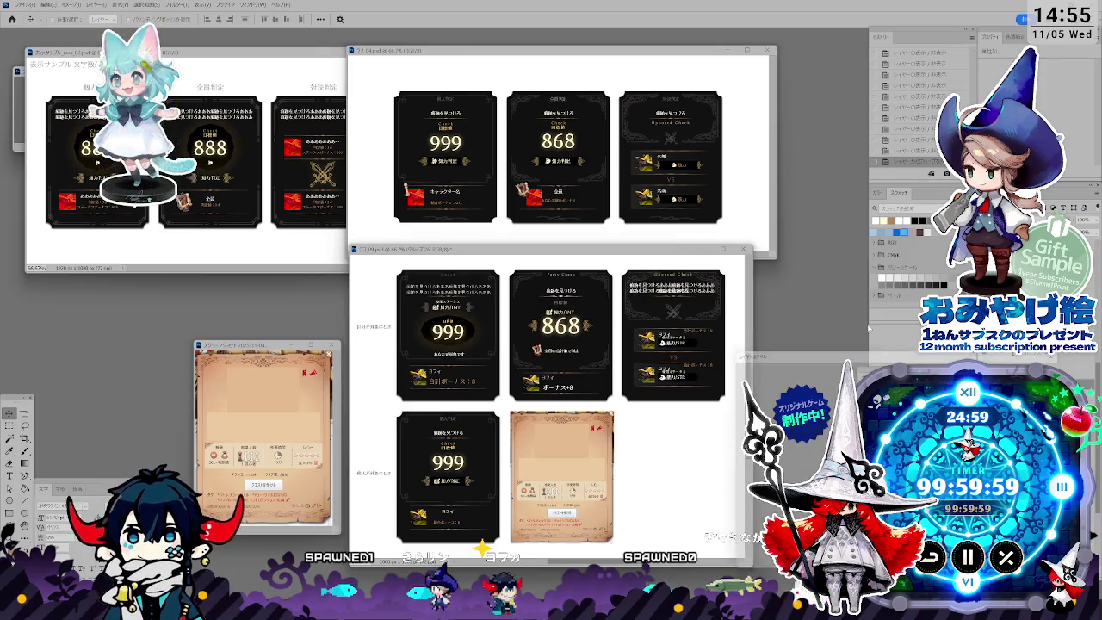
click(827, 379)
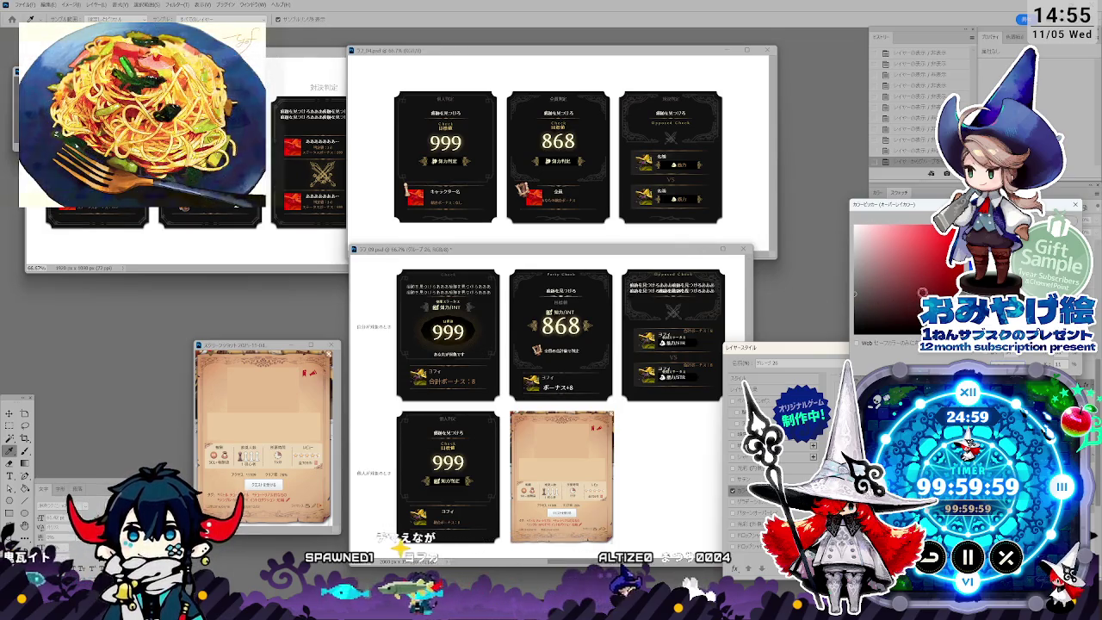
key(Escape)
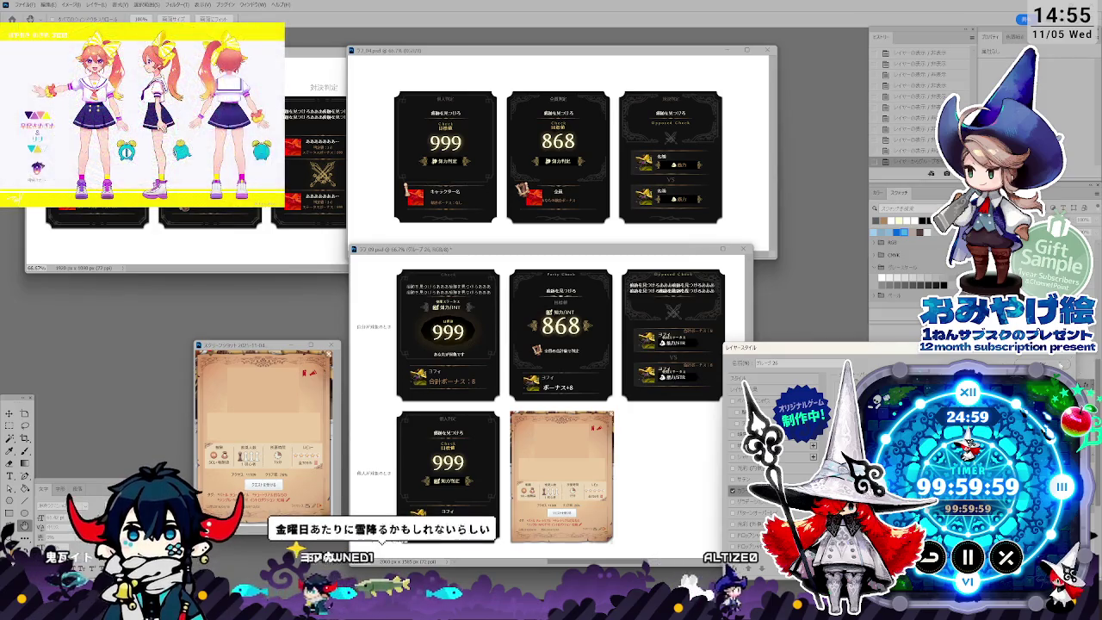
key(Return)
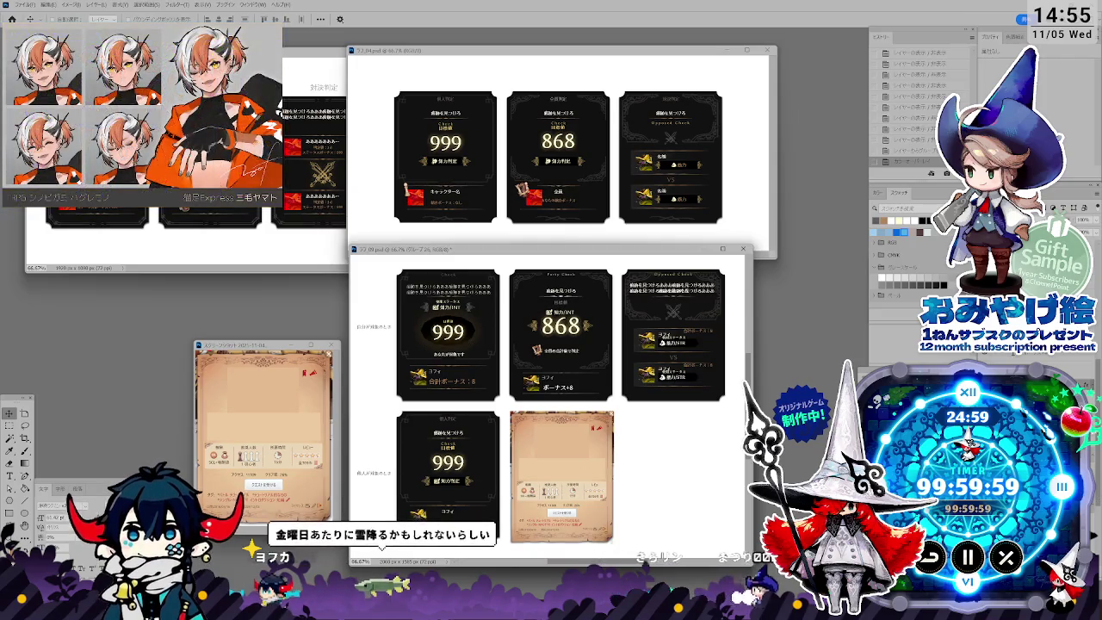
key(ctrl+v)
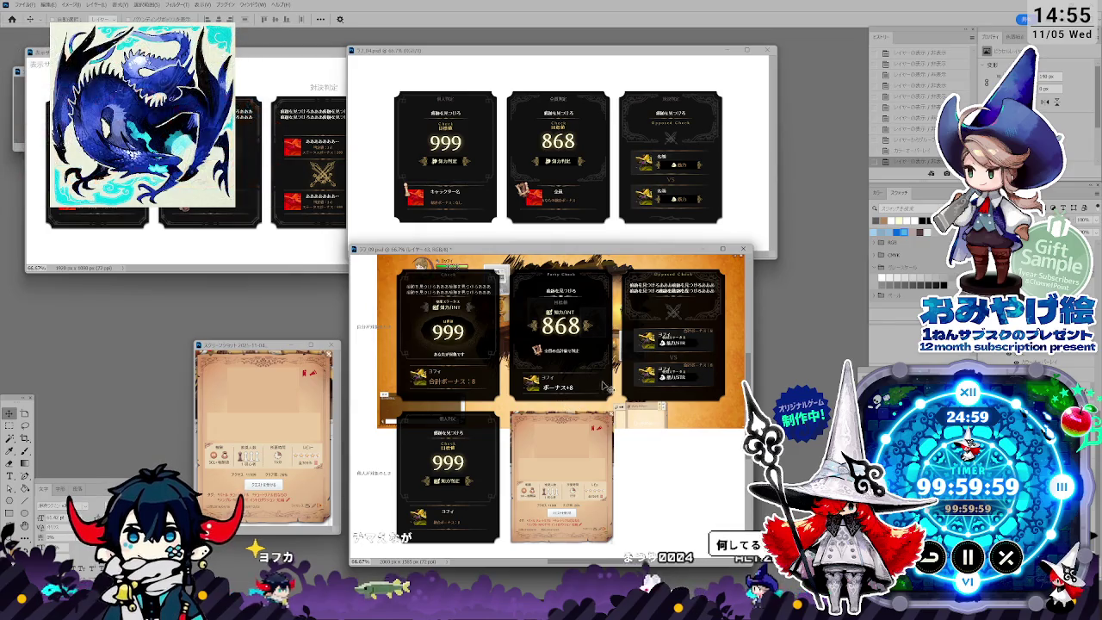
drag(551, 248, 536, 249)
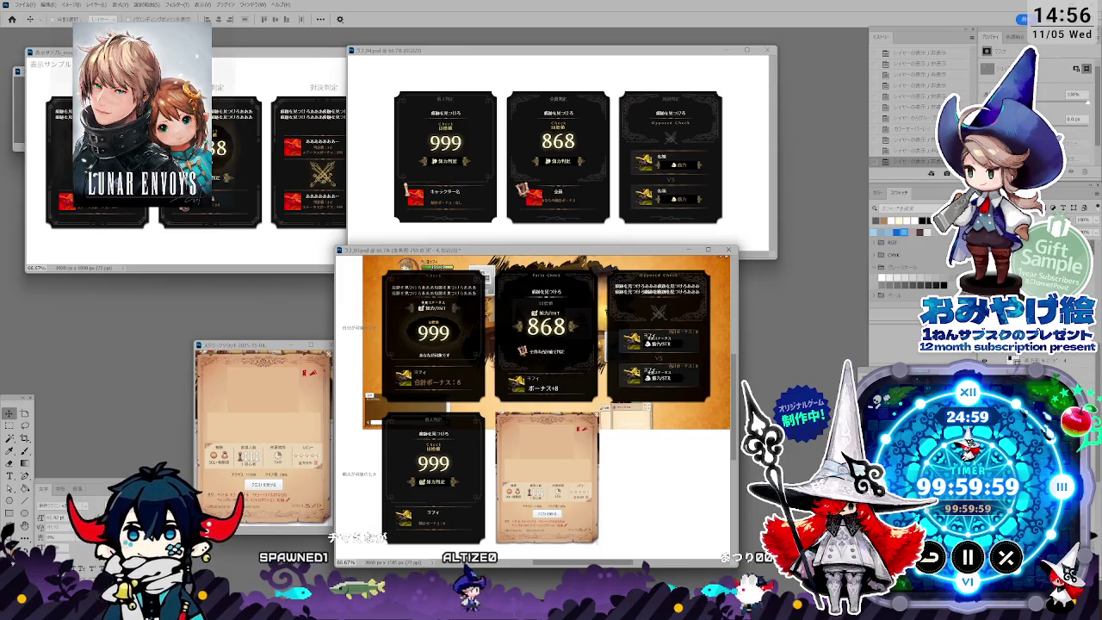
Step: Paste the 868 group into the Party Check card and scale it to 120%
click(244, 213)
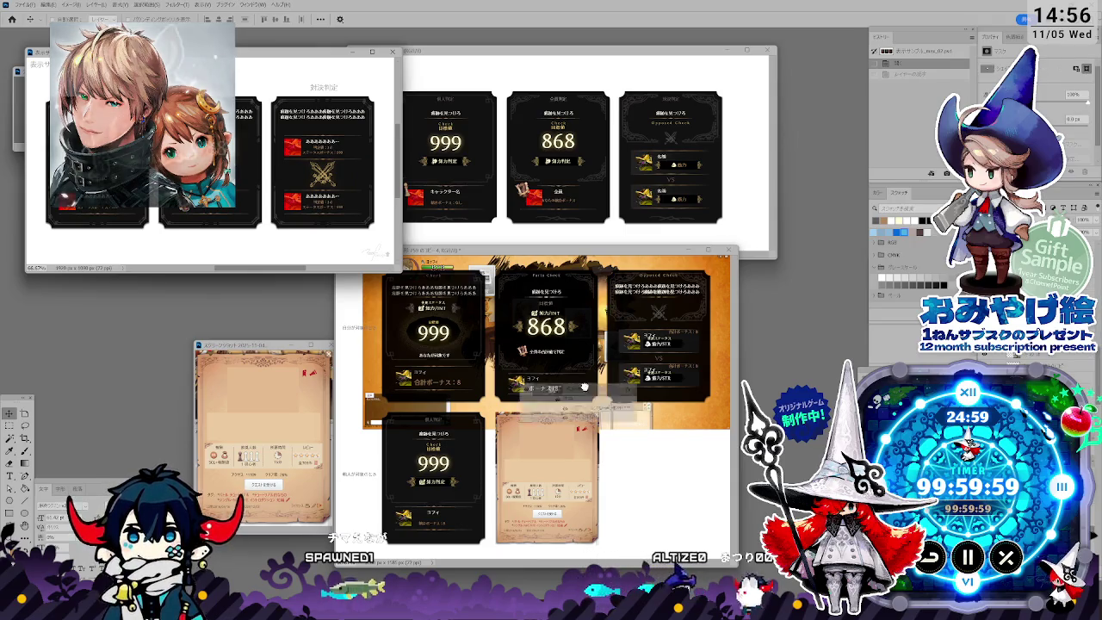
click(551, 401)
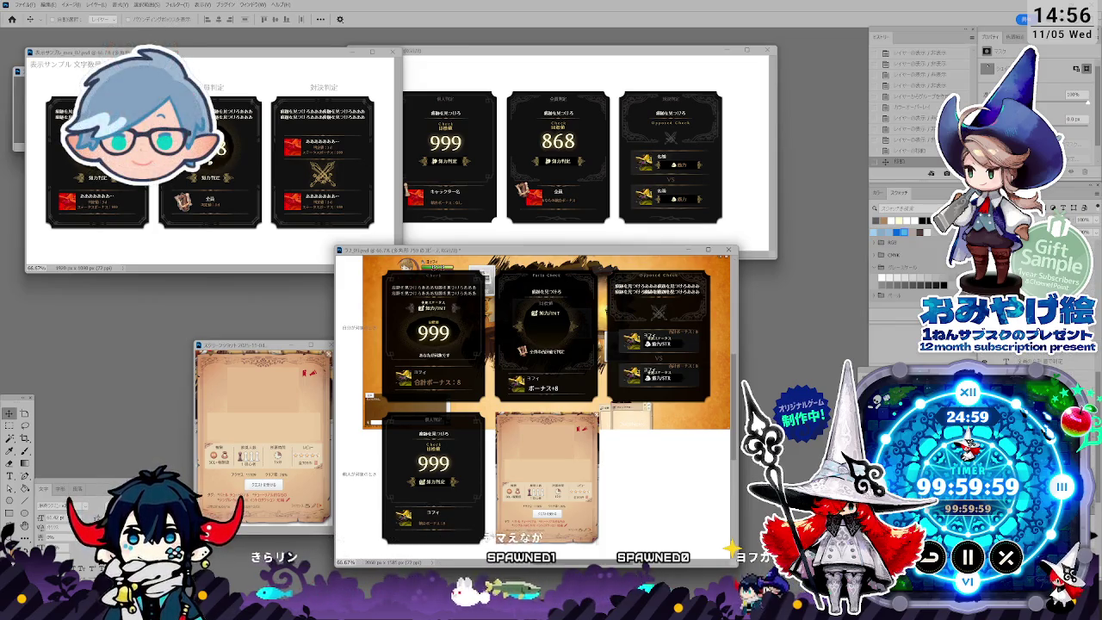
key(ctrl+v)
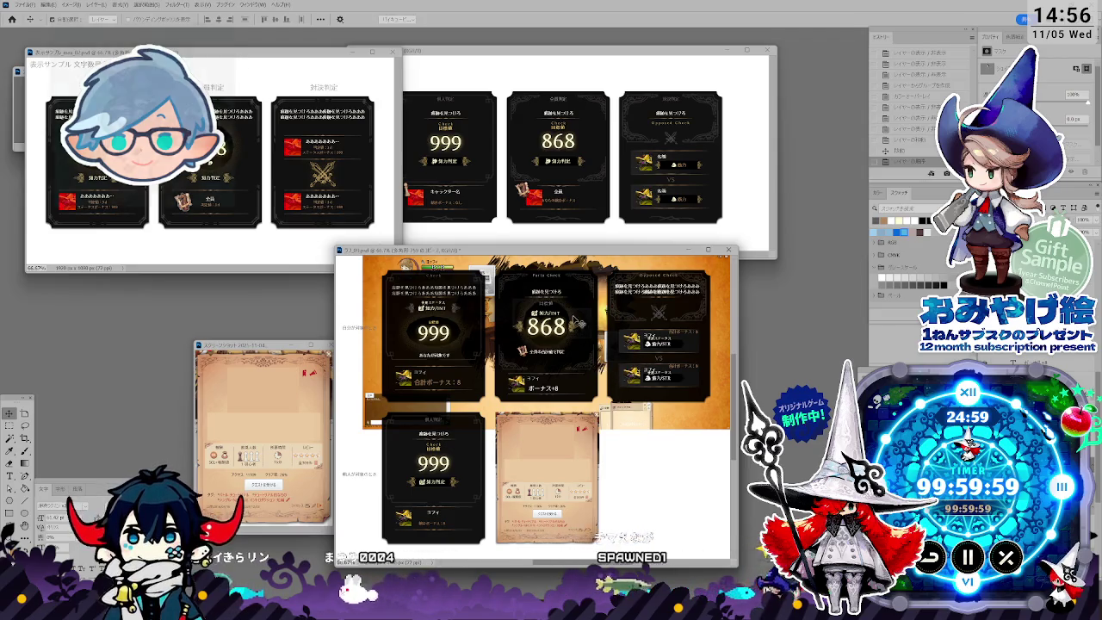
key(ctrl+t)
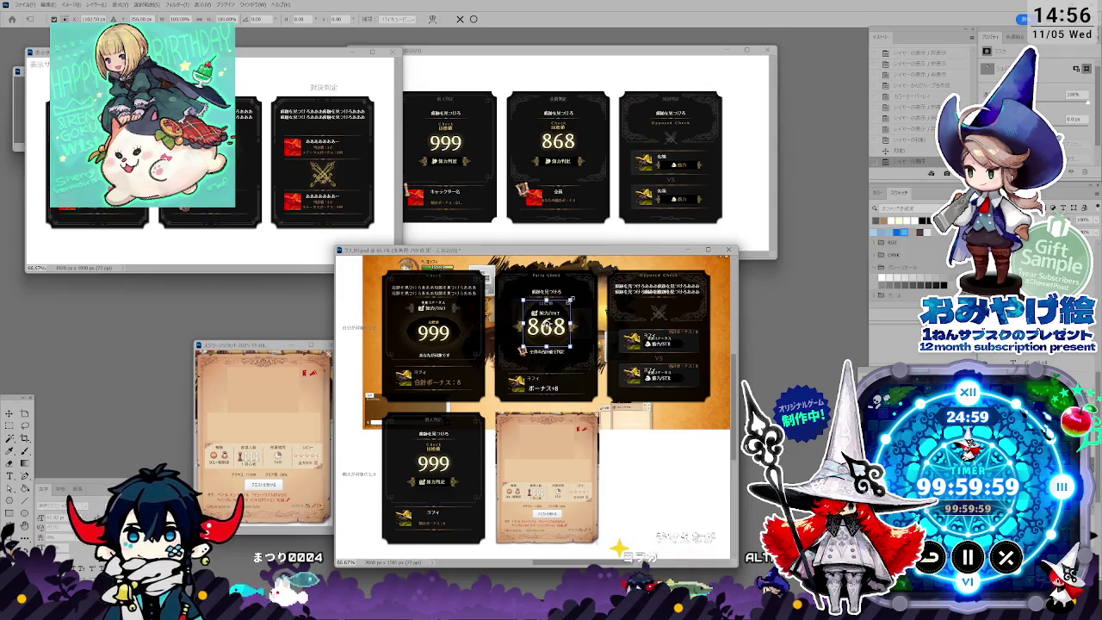
drag(571, 299, 576, 295)
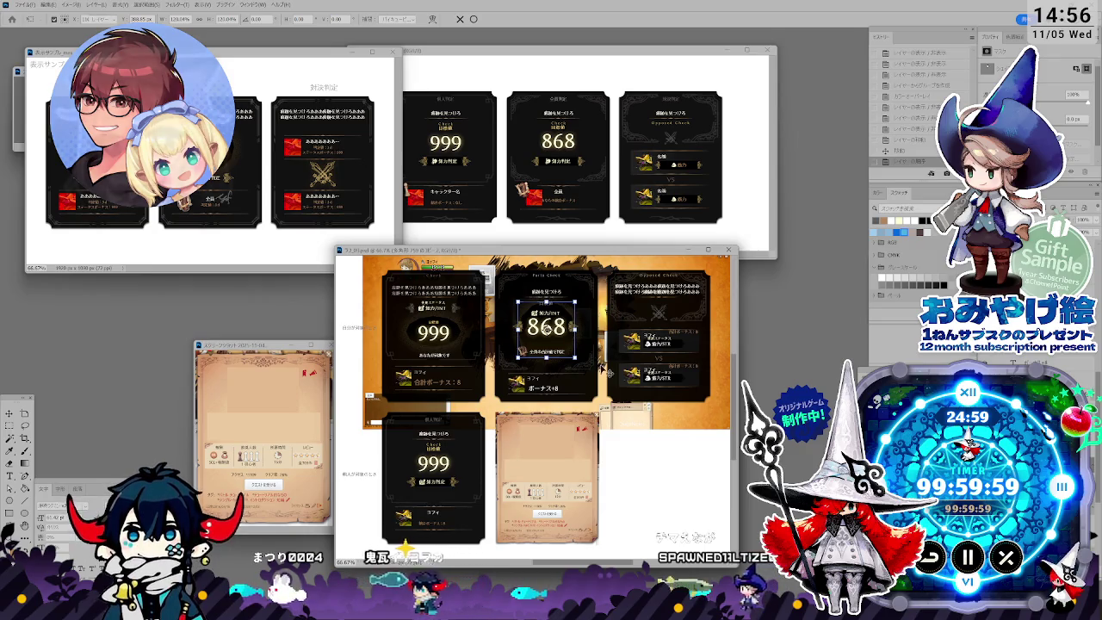
key(Return)
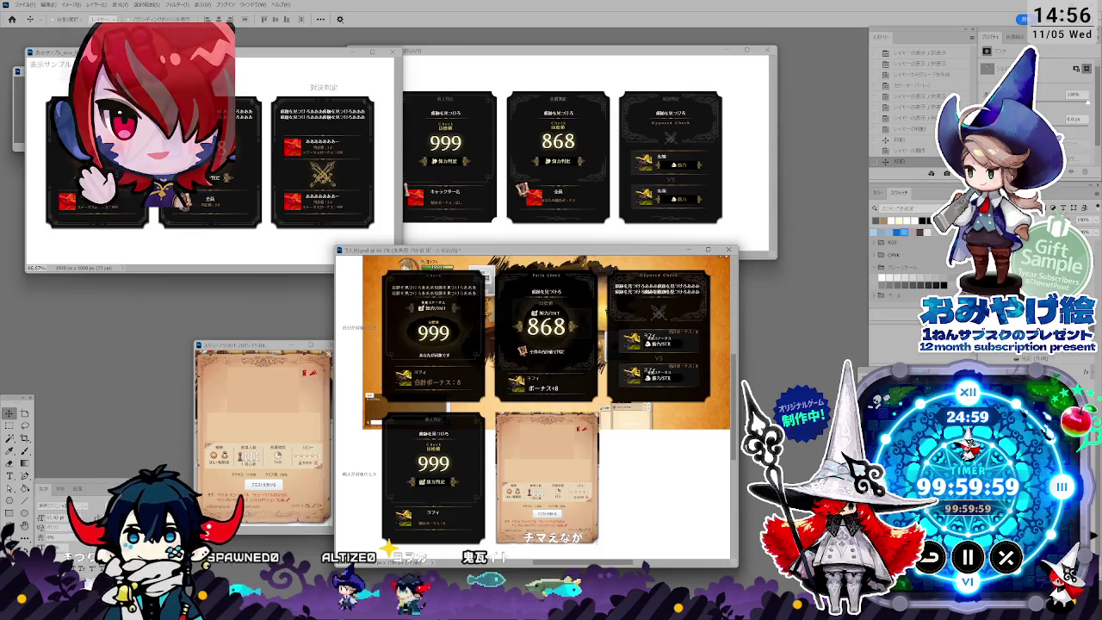
Step: Remove the orange reference screenshot, then zoom in and enlarge the document window
key(ctrl+z)
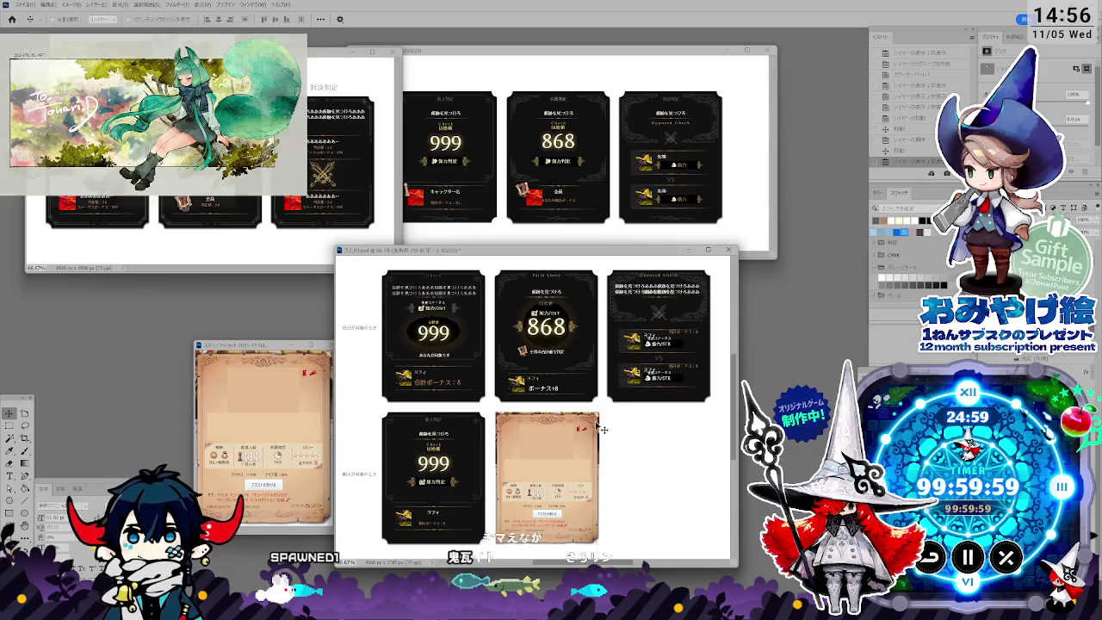
key(ctrl+plus)
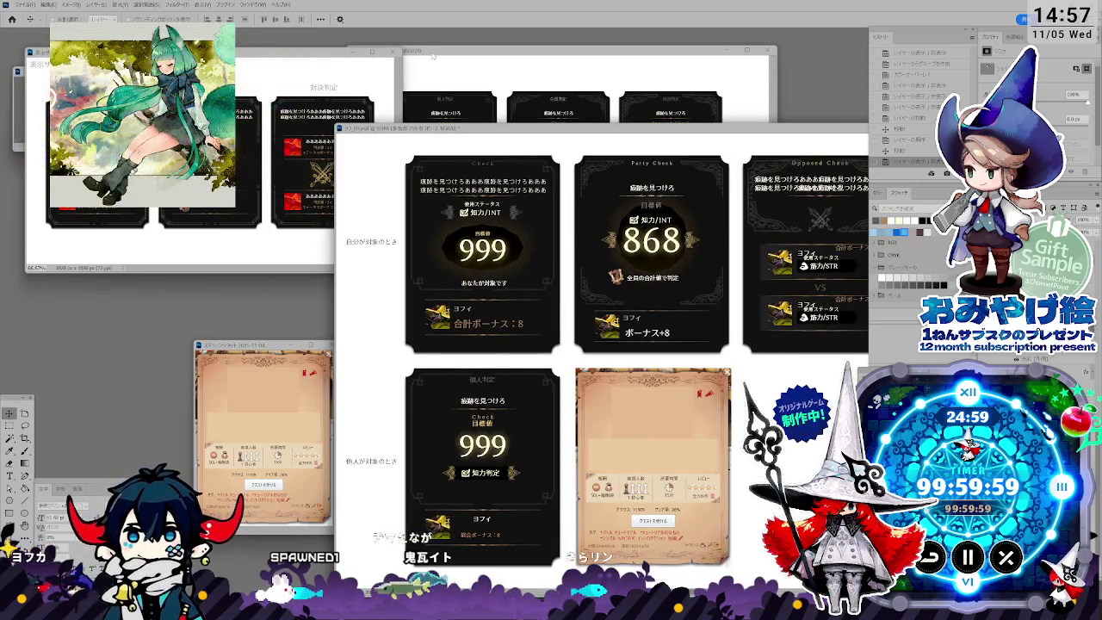
key(ctrl+plus)
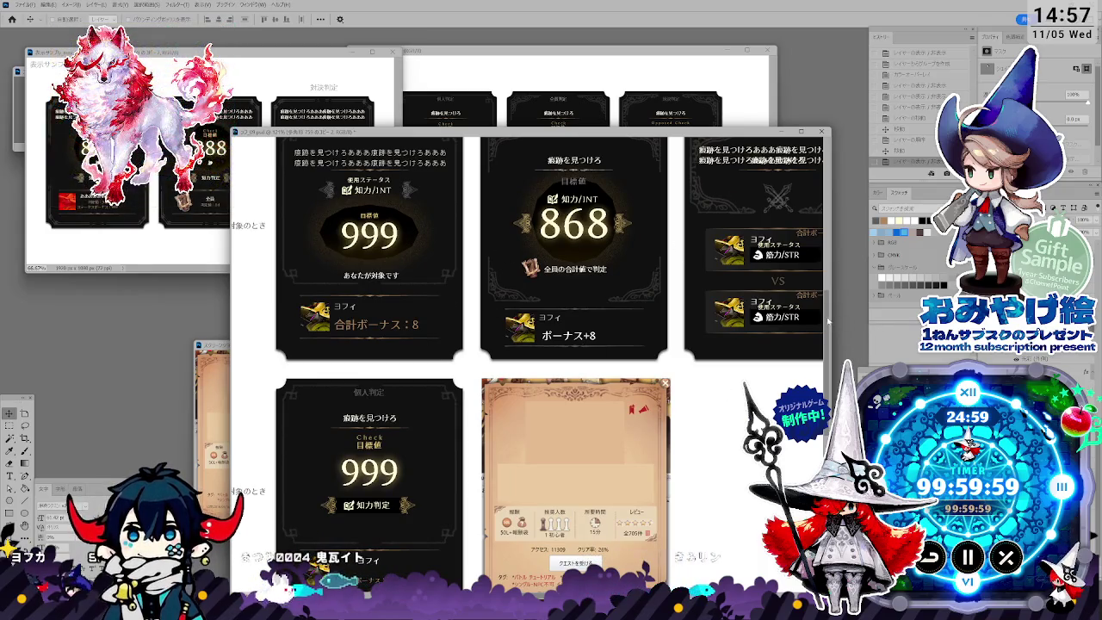
drag(831, 323, 866, 258)
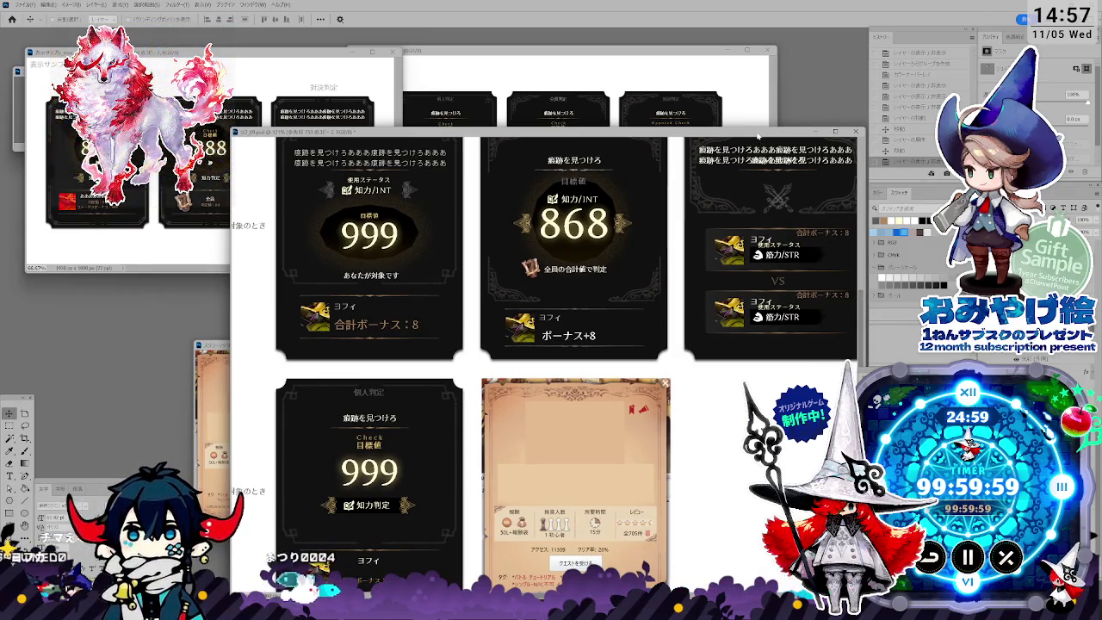
drag(758, 135, 726, 136)
scroll(830, 269, up, 3)
mouse_move(830, 269)
mouse_down()
mouse_move(835, 301)
mouse_move(861, 287)
mouse_up()
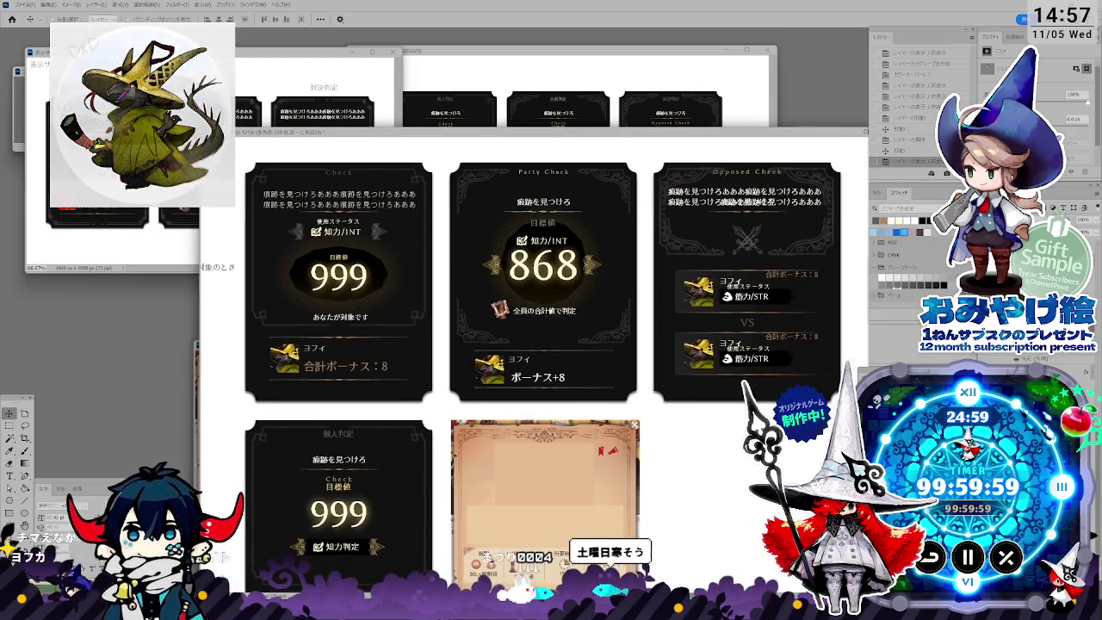
drag(697, 136, 698, 153)
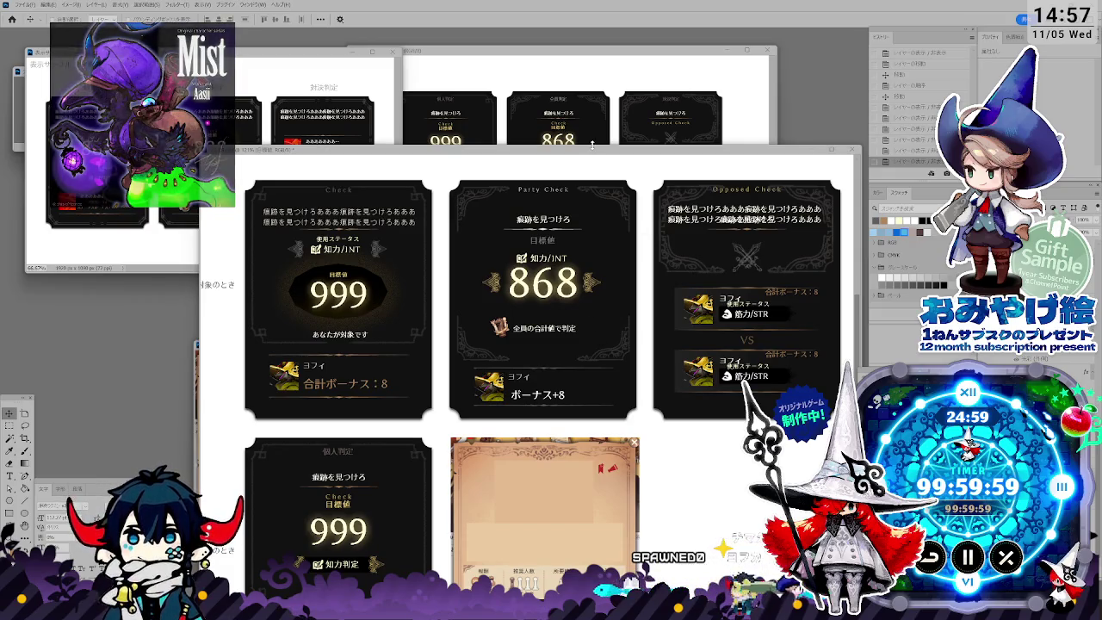
drag(575, 156, 633, 221)
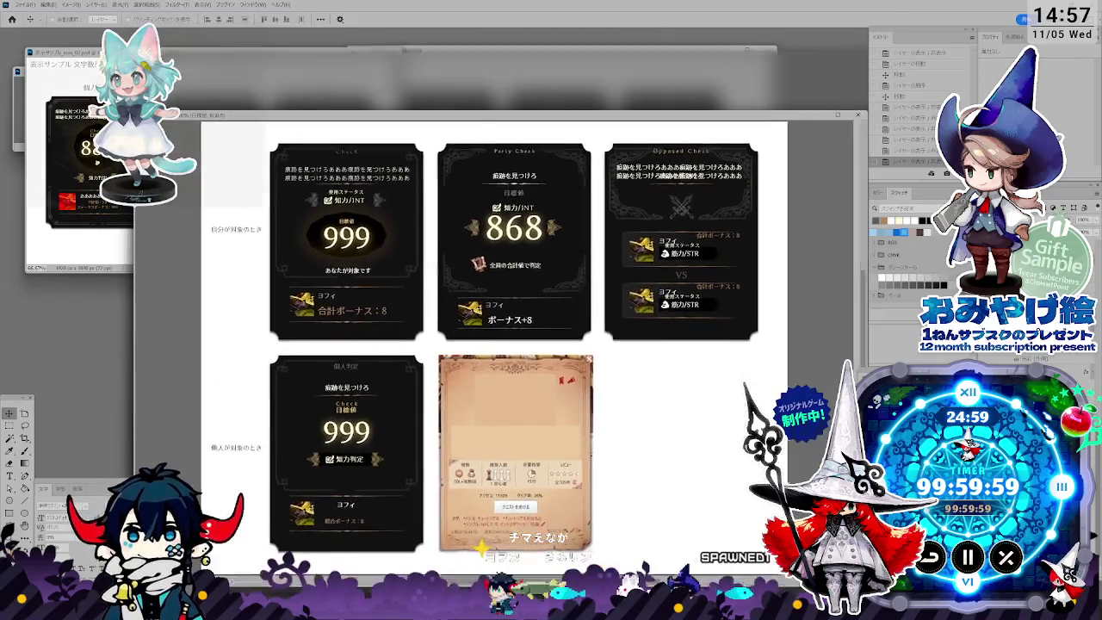
Step: Pan and shift the mockup window until the 999 Check, 868 Party Check and Opposed Check cards show fully
scroll(568, 258, up, 2)
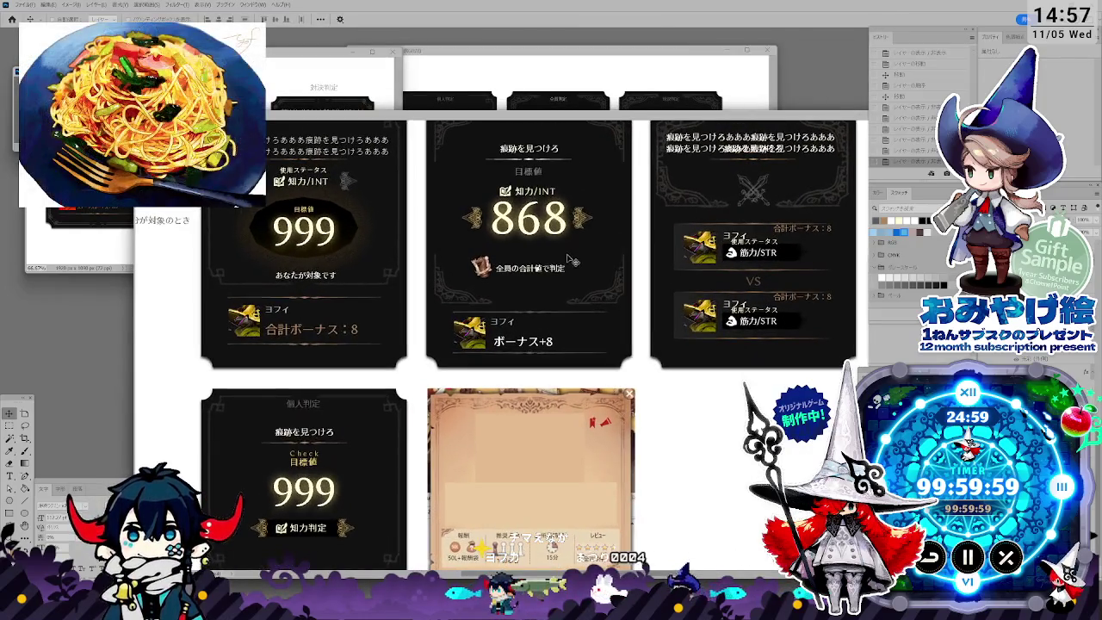
scroll(579, 251, up, 3)
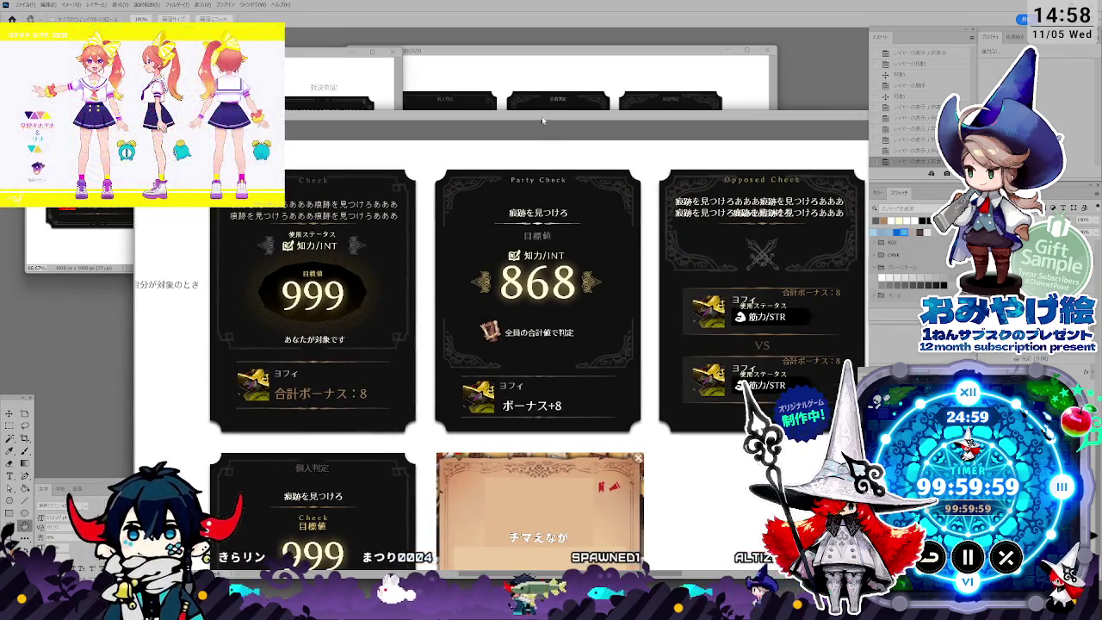
scroll(542, 110, up, 2)
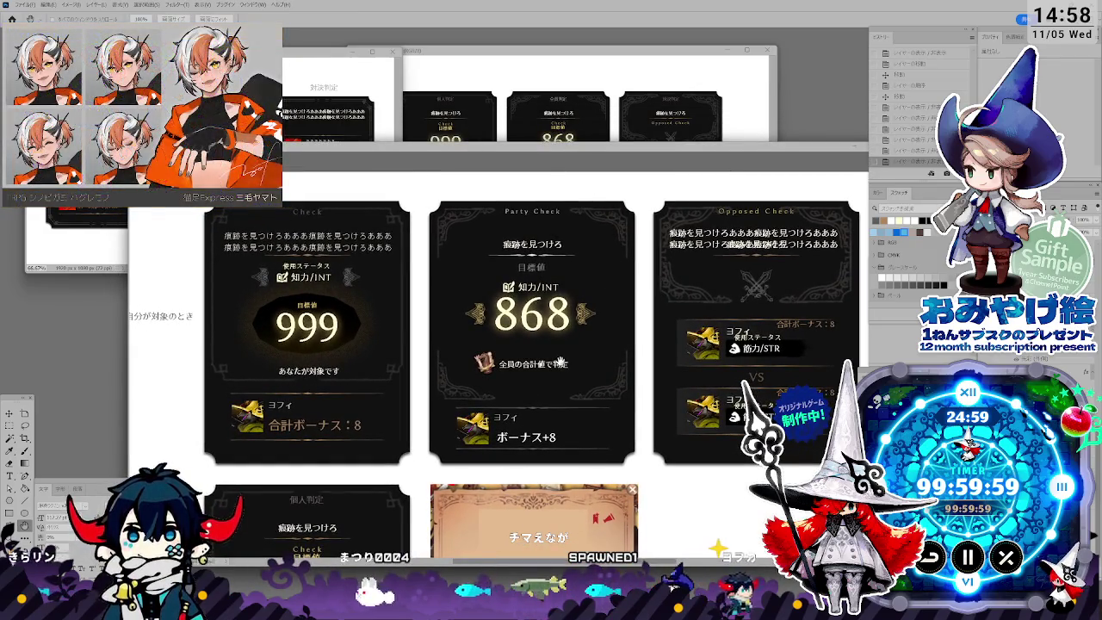
drag(570, 357, 554, 353)
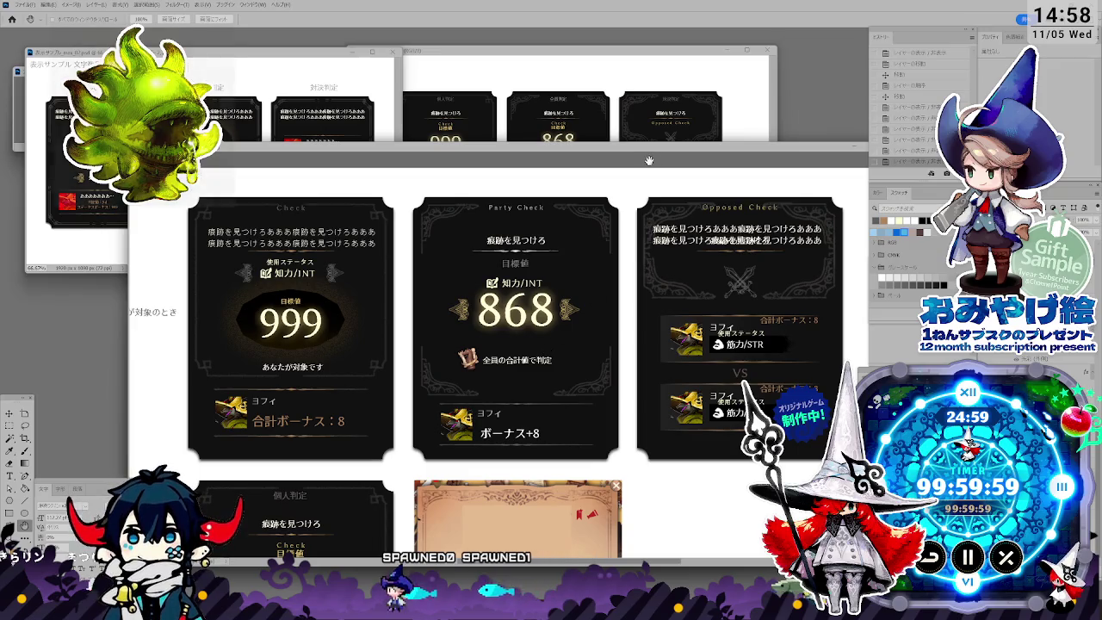
drag(648, 143, 646, 158)
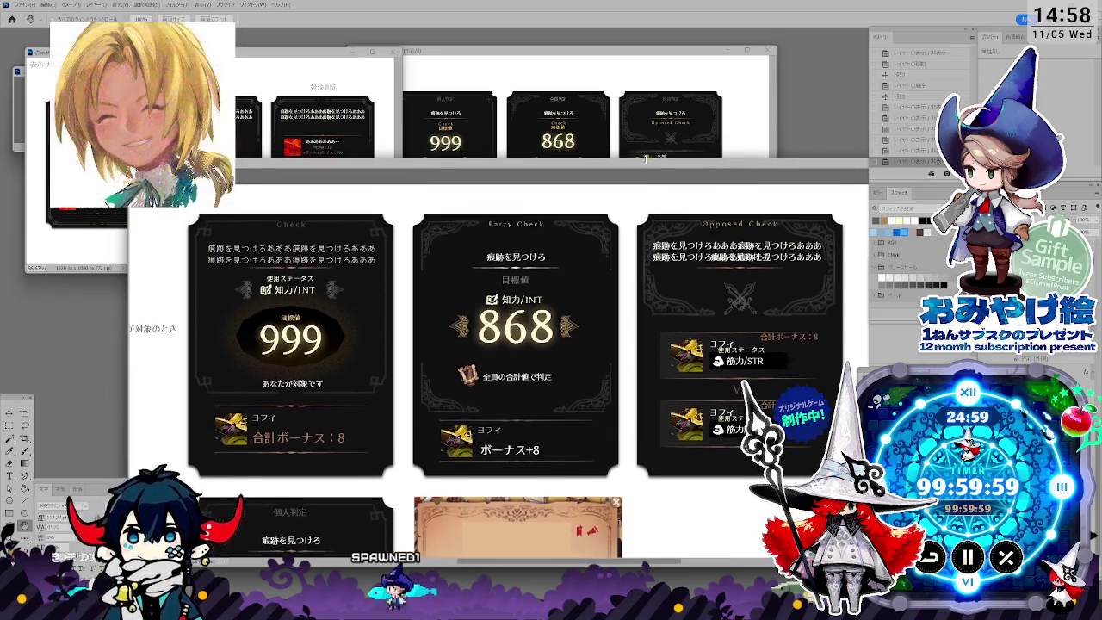
scroll(642, 303, down, 1)
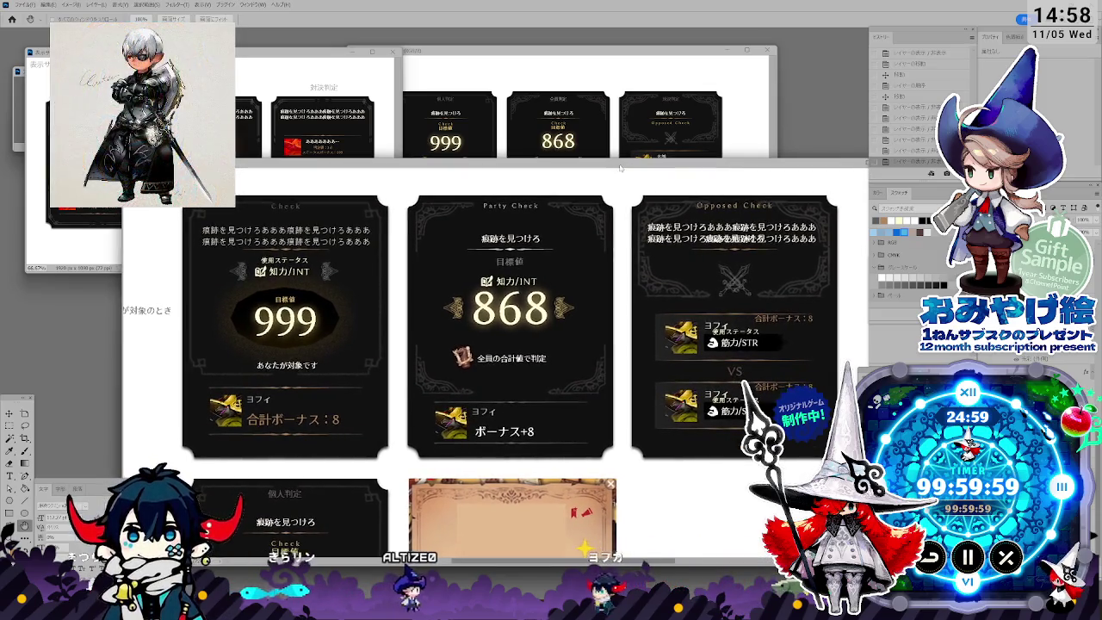
mouse_move(626, 168)
mouse_down()
mouse_move(646, 164)
mouse_move(665, 179)
mouse_up()
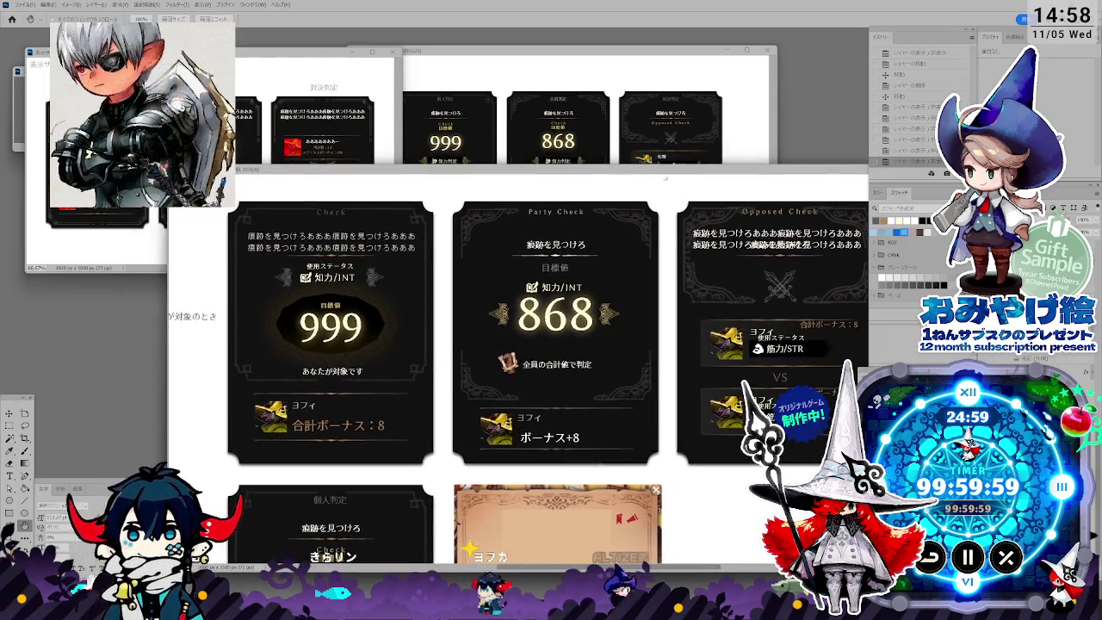
key(v)
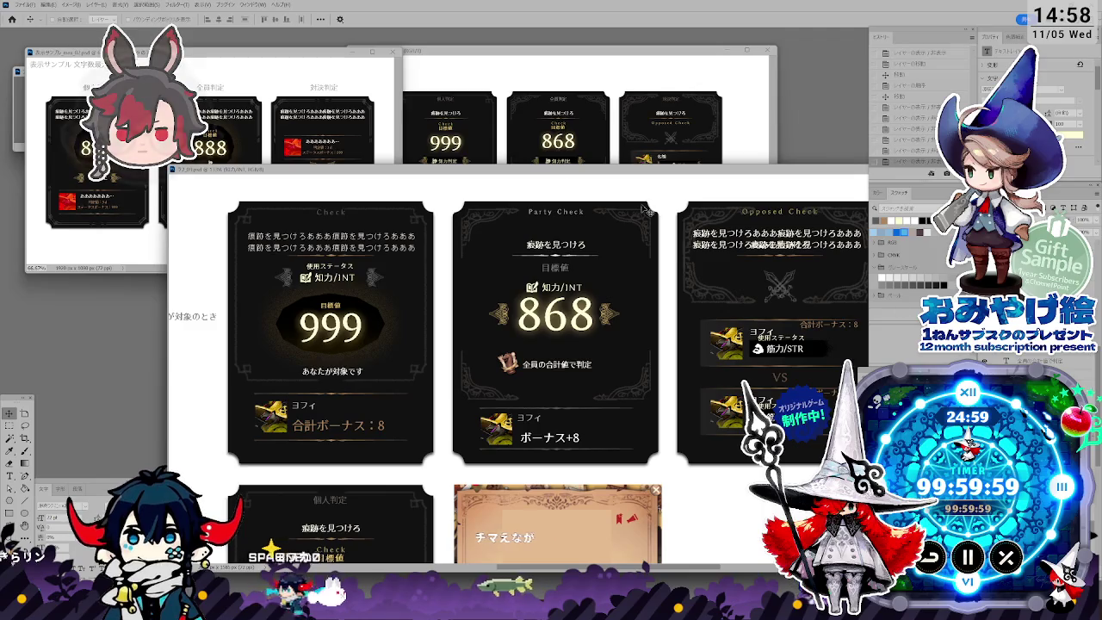
Step: Inspect the 888 sample cards maximized and zoomed, then bring the draft 999/868 window forward
key(ctrl+Tab)
key(ctrl+Tab)
key(ctrl+Tab)
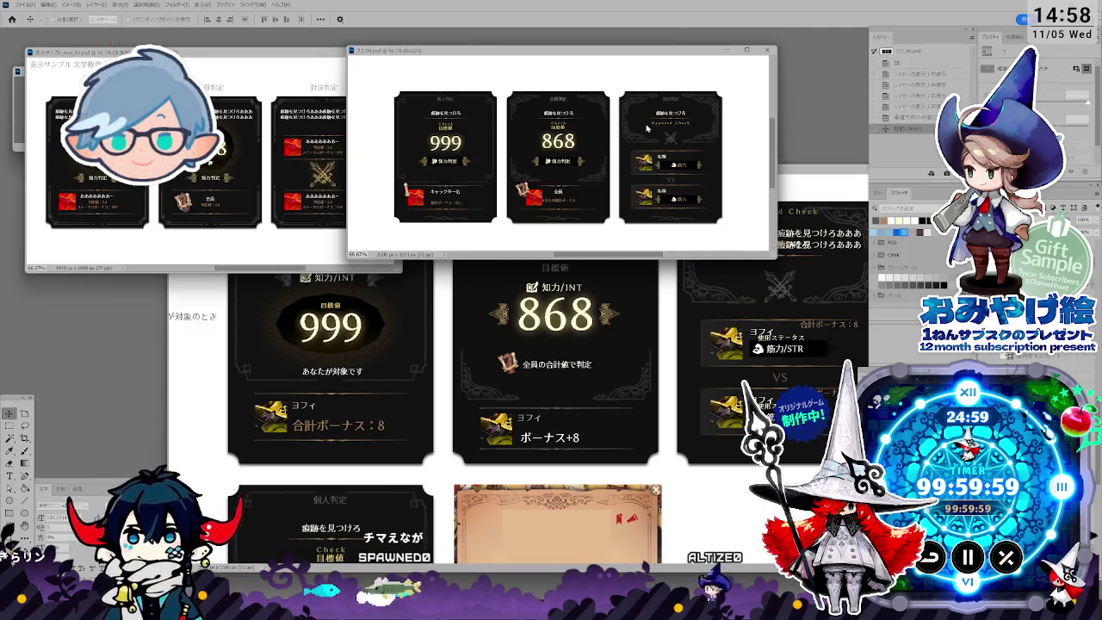
key(ctrl+Tab)
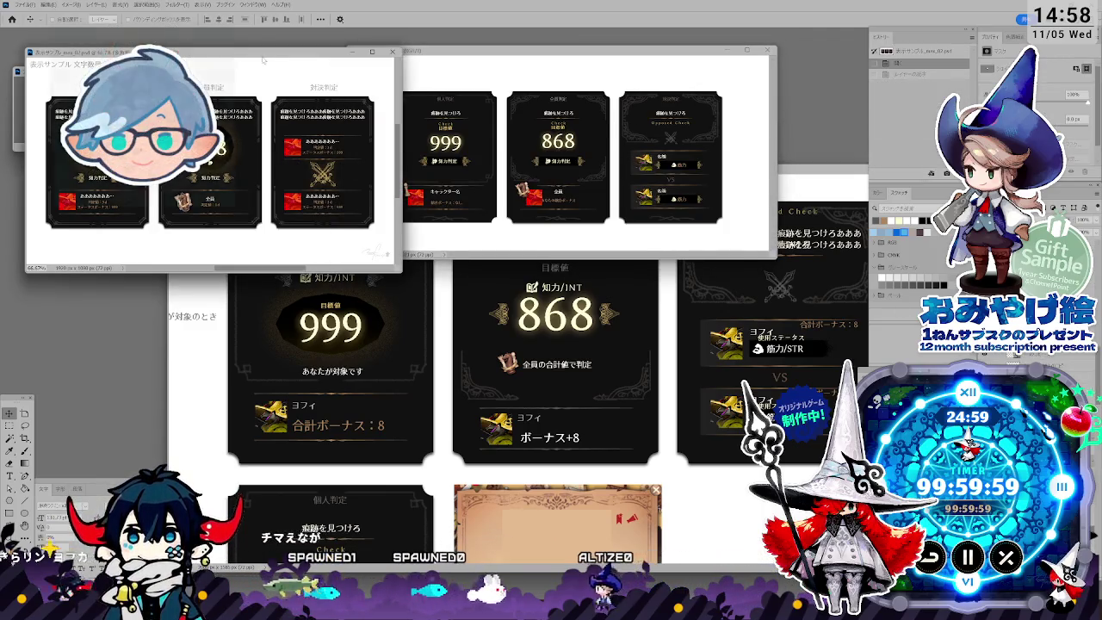
key(ctrl+Tab)
double_click(366, 156)
key(ctrl+plus)
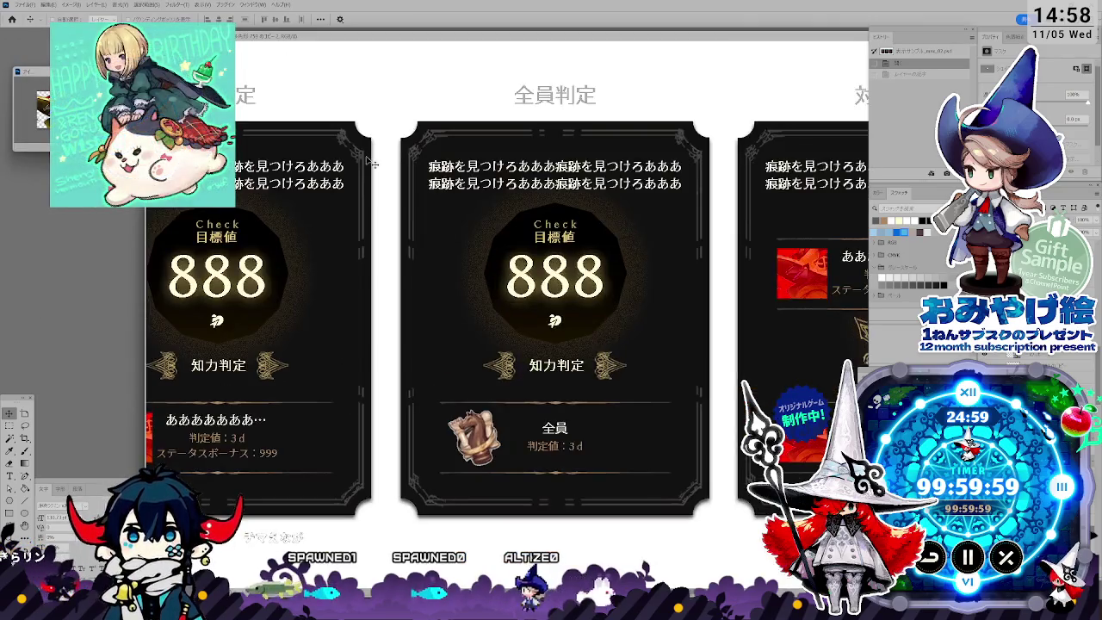
key(ctrl+minus)
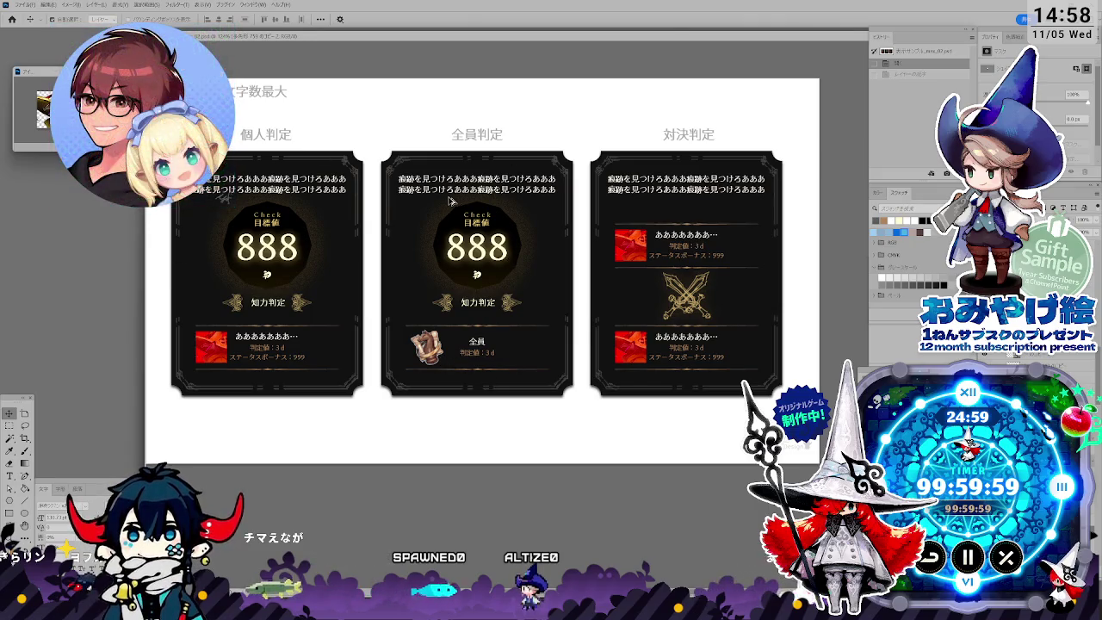
key(ctrl+Tab)
key(ctrl+Tab)
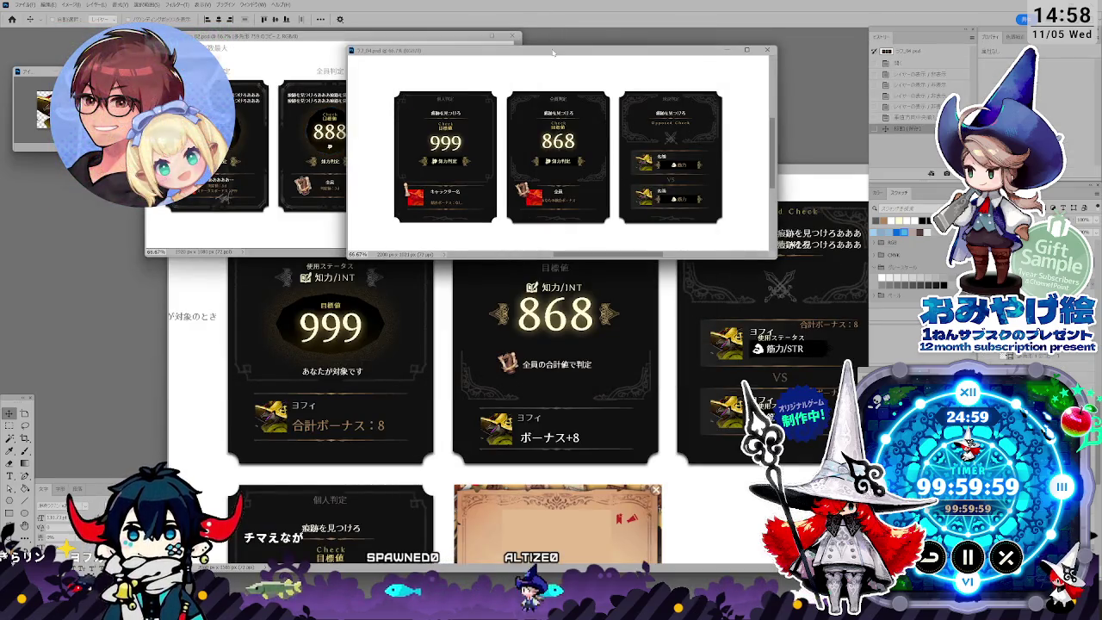
drag(553, 53, 411, 136)
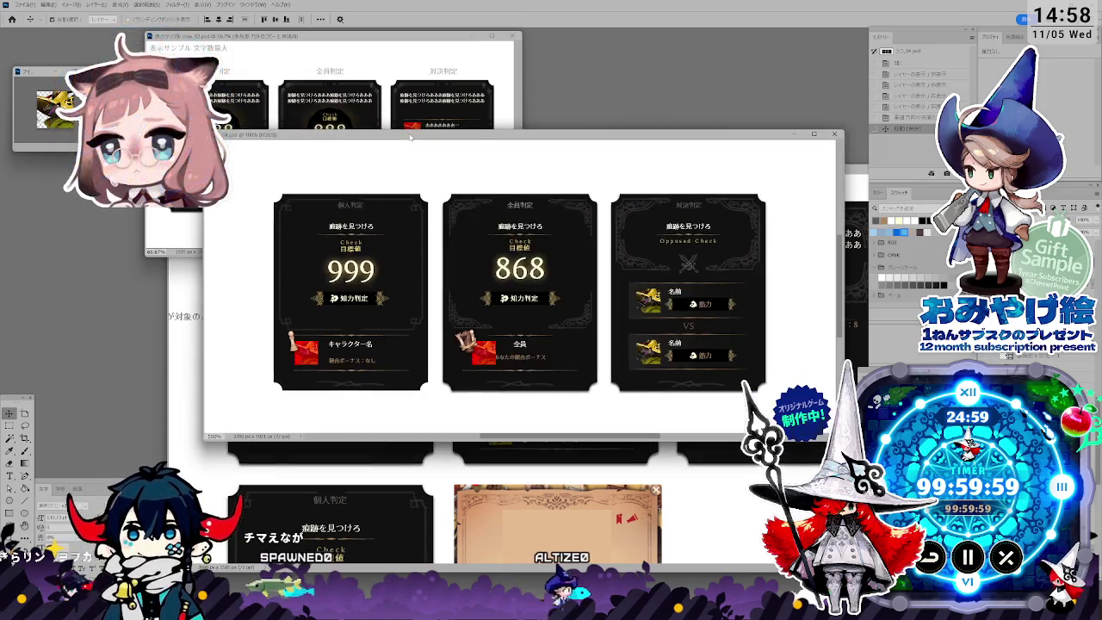
Step: Maximize the draft 999/868 card window, then return it to a floating position
double_click(410, 136)
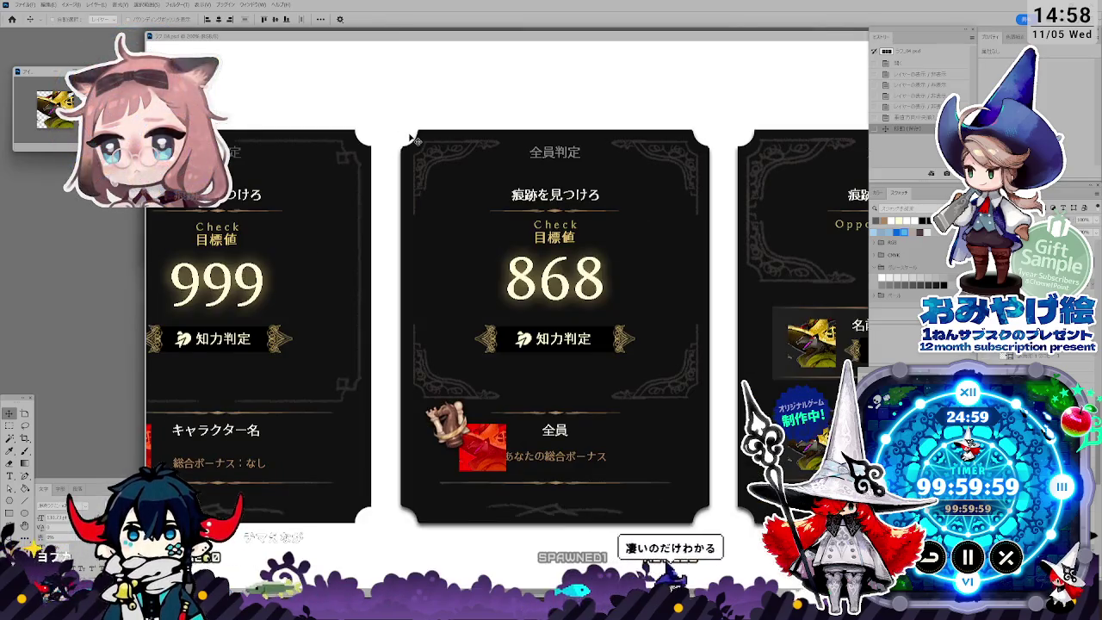
scroll(421, 172, down, 1)
scroll(430, 137, down, 2)
scroll(448, 103, down, 2)
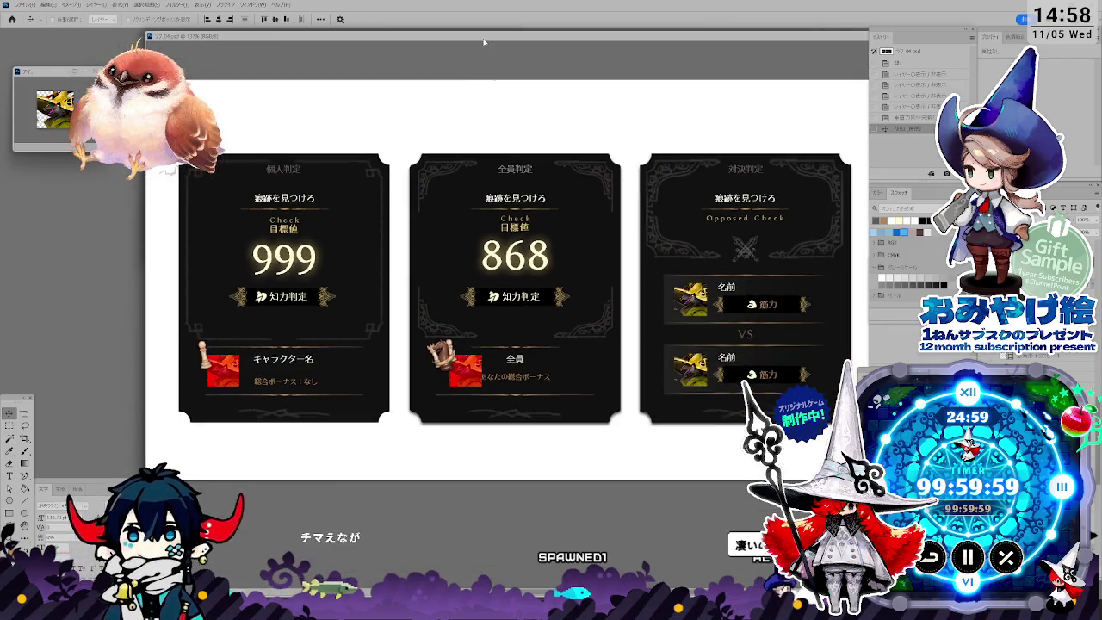
drag(484, 40, 479, 70)
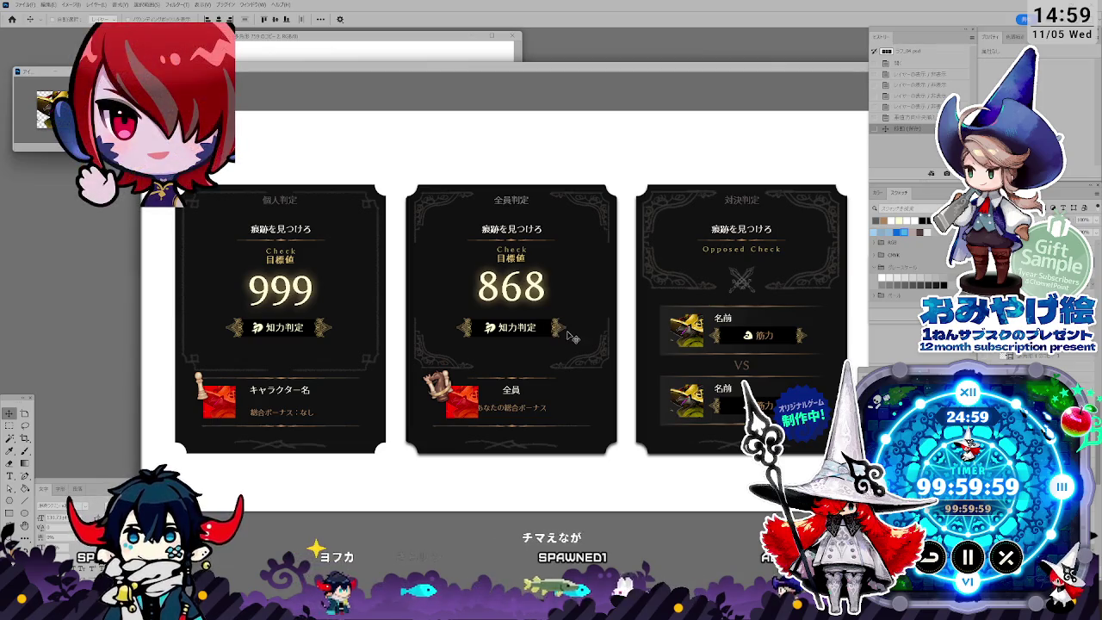
drag(487, 61, 479, 73)
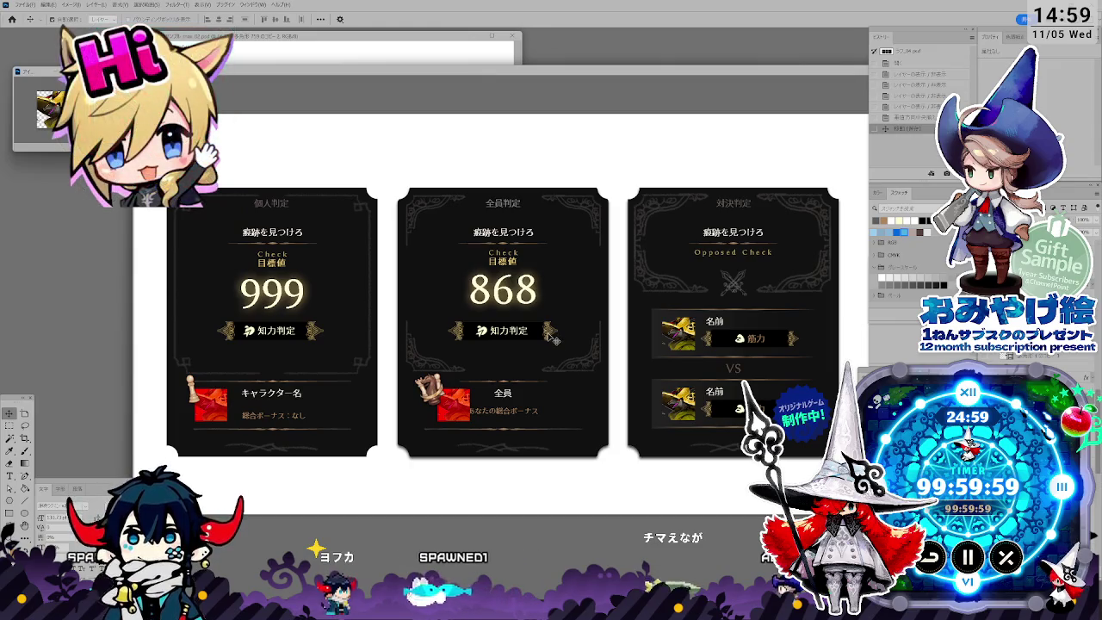
Step: Zoom and pan around the 868 card, then switch back to the mockup sheet
scroll(568, 343, up, 1)
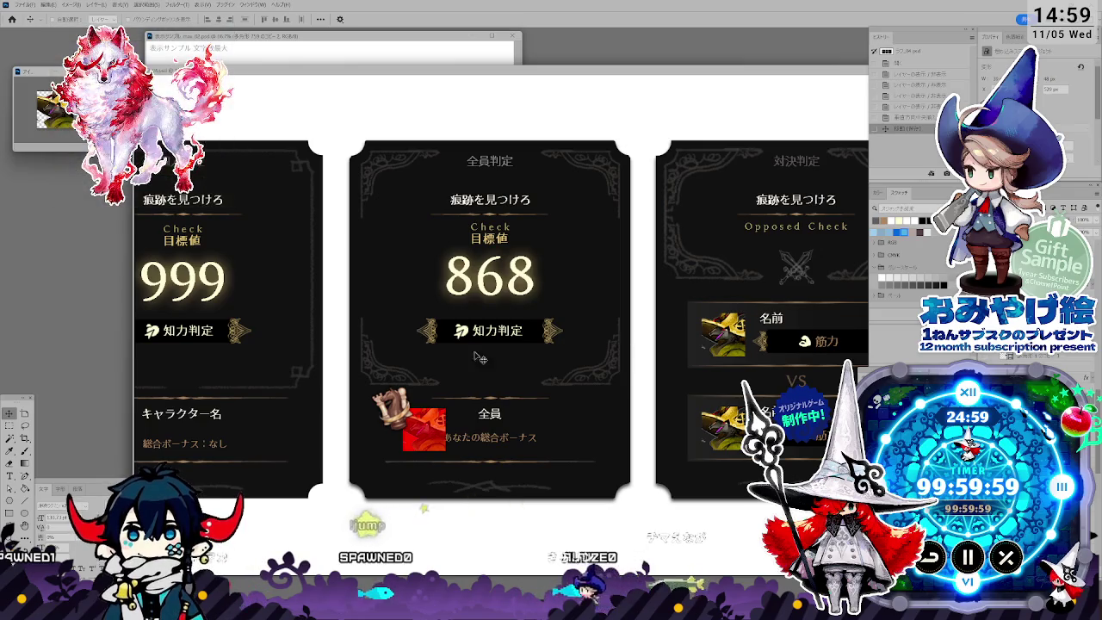
scroll(546, 347, up, 2)
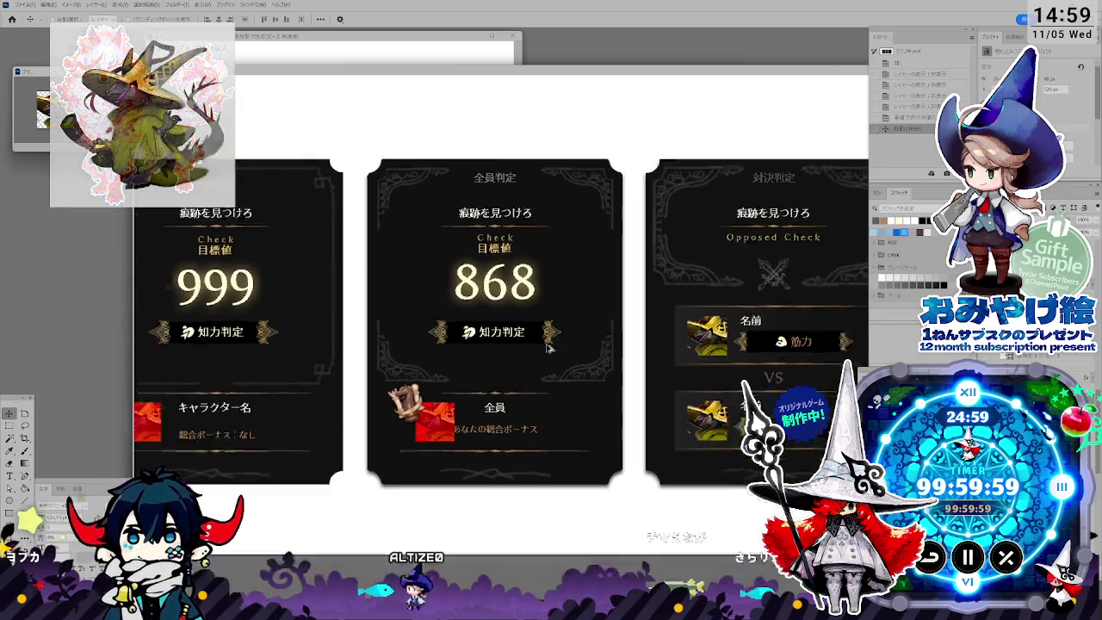
scroll(547, 347, down, 1)
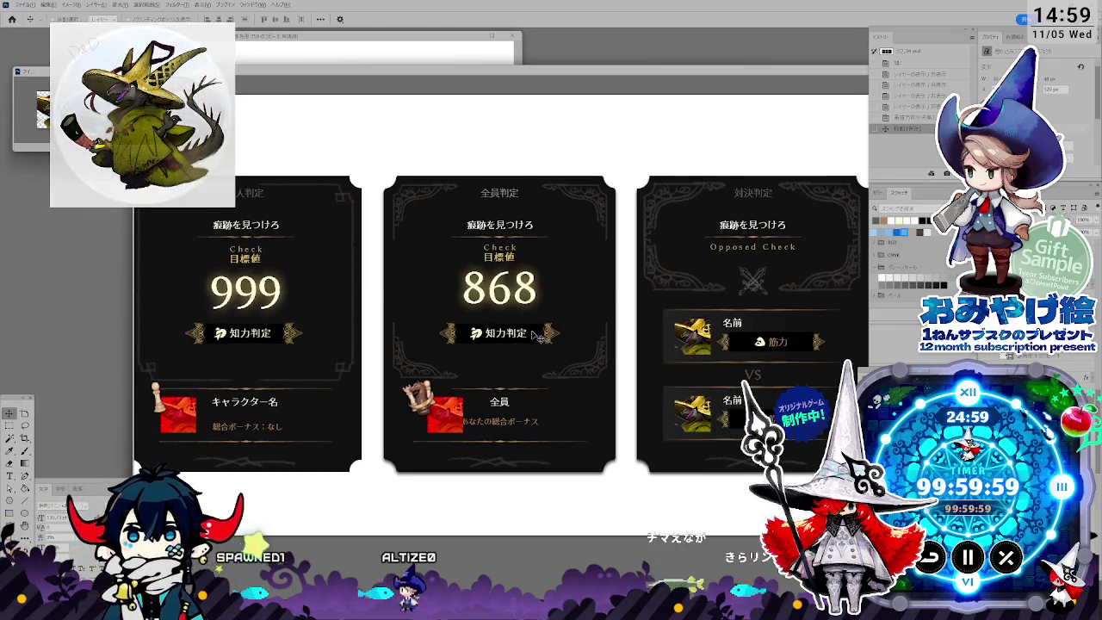
scroll(539, 334, up, 1)
scroll(539, 334, up, 1)
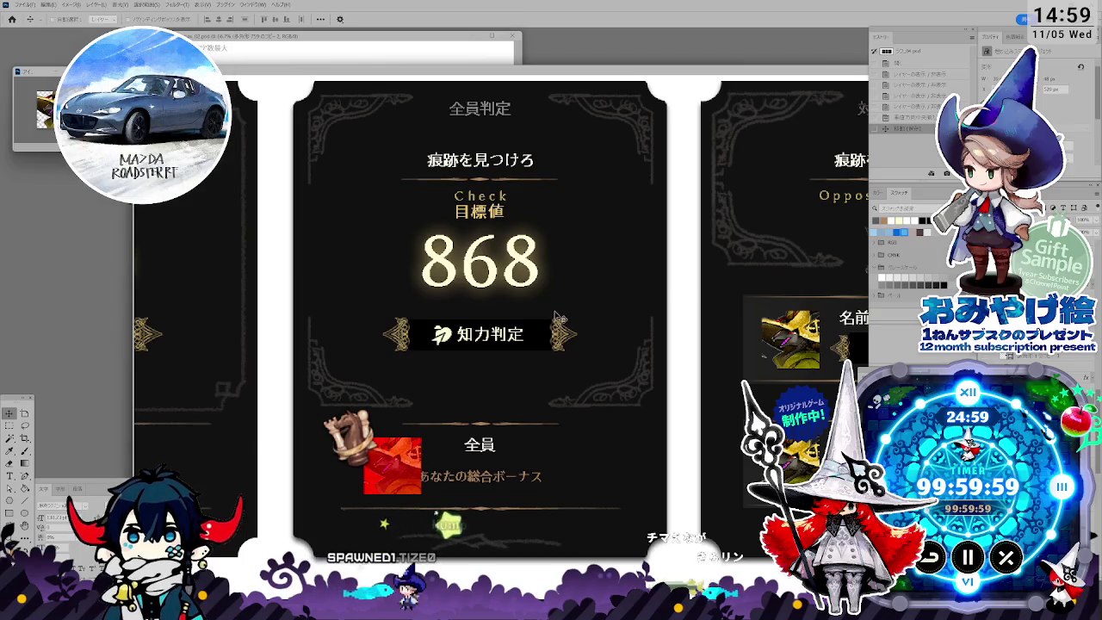
drag(586, 344, 616, 350)
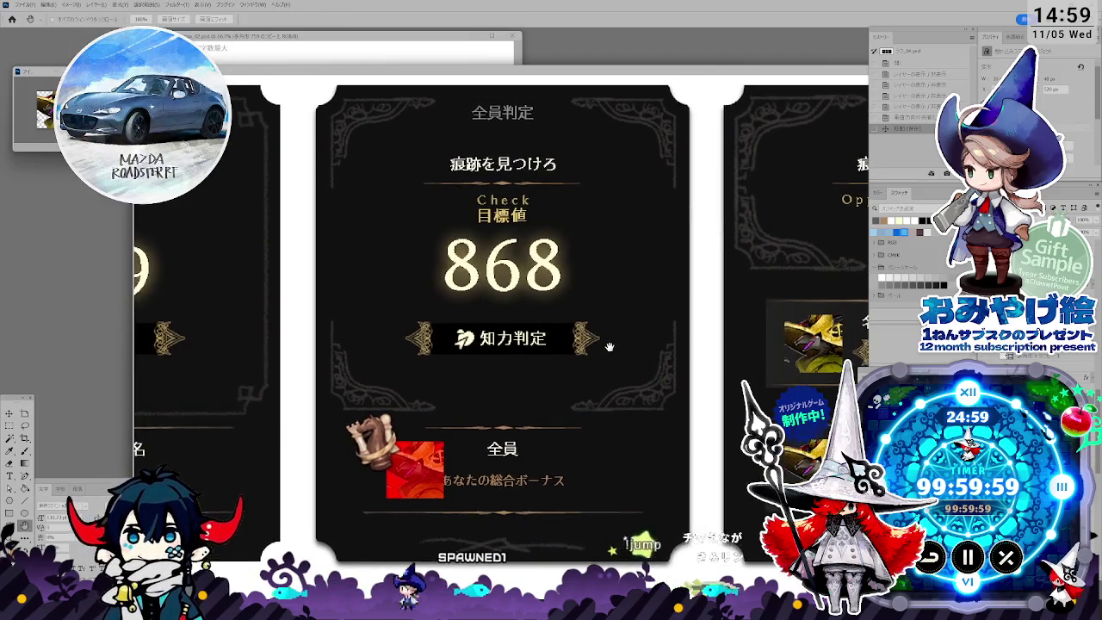
drag(613, 74, 605, 60)
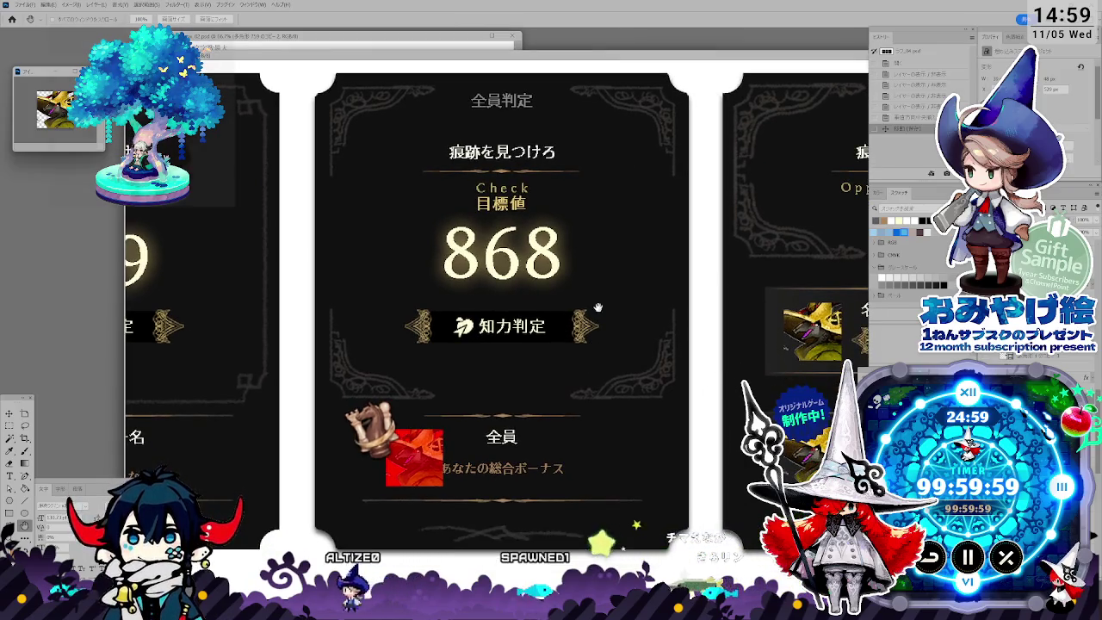
scroll(584, 367, down, 2)
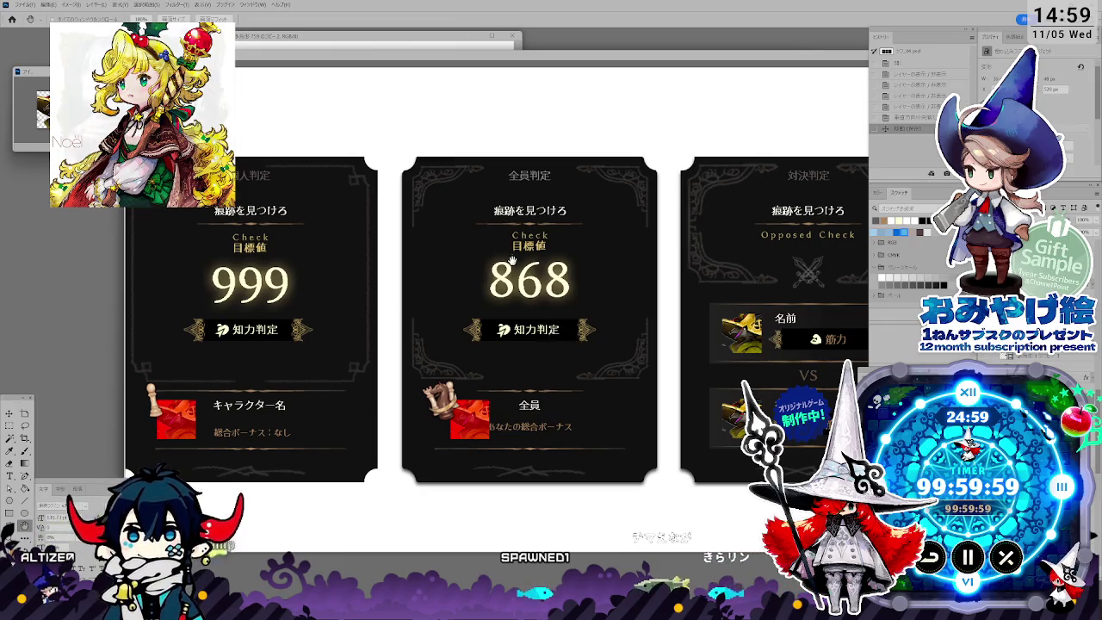
key(ctrl+Tab)
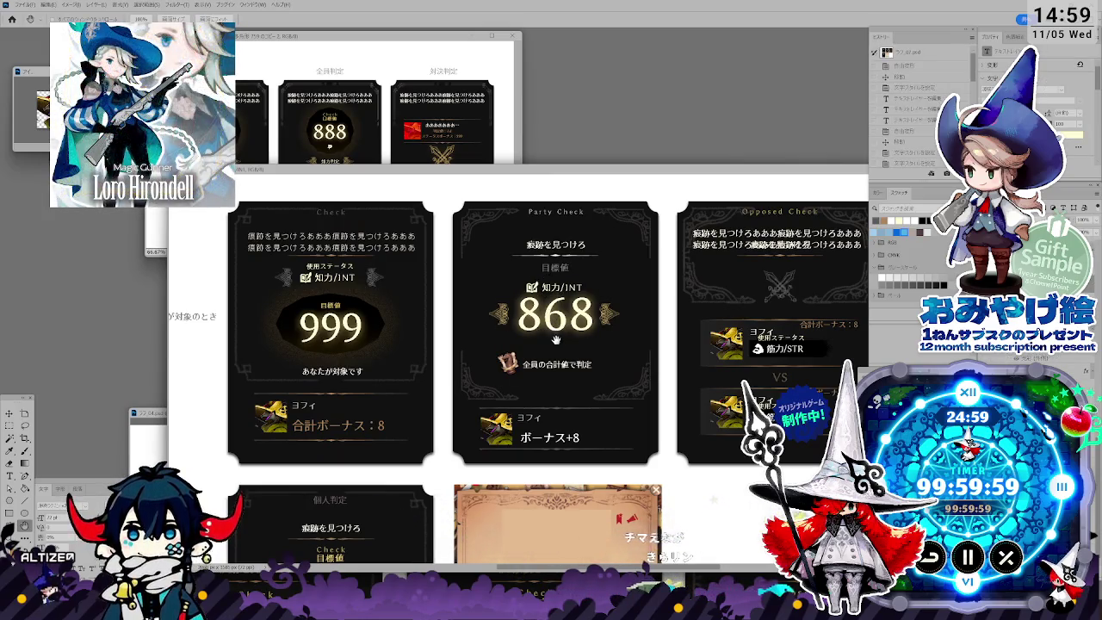
Step: Lay the draft card window over the mockup cards, then zoom and pan to frame them
mouse_move(568, 172)
mouse_down()
mouse_move(541, 84)
mouse_move(542, 97)
mouse_up()
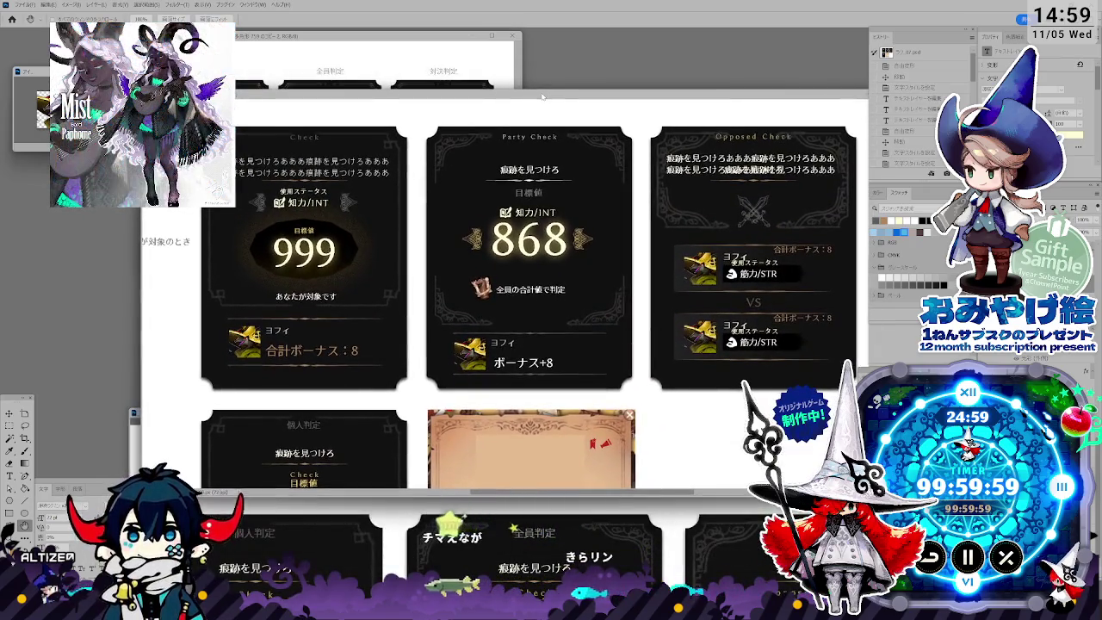
drag(642, 475, 595, 167)
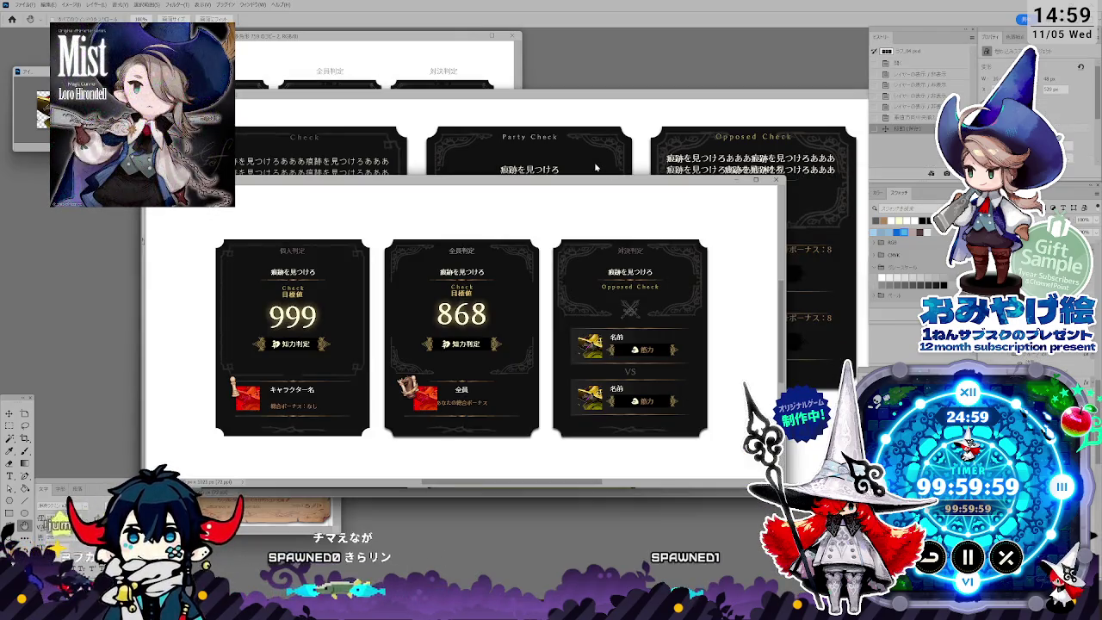
drag(598, 185, 557, 176)
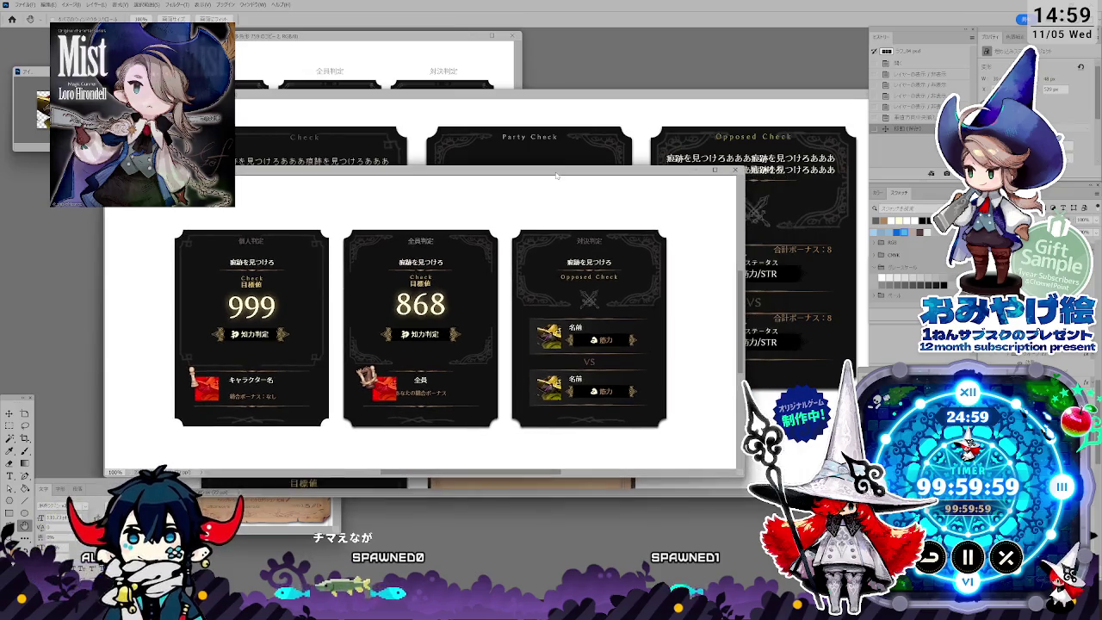
click(714, 169)
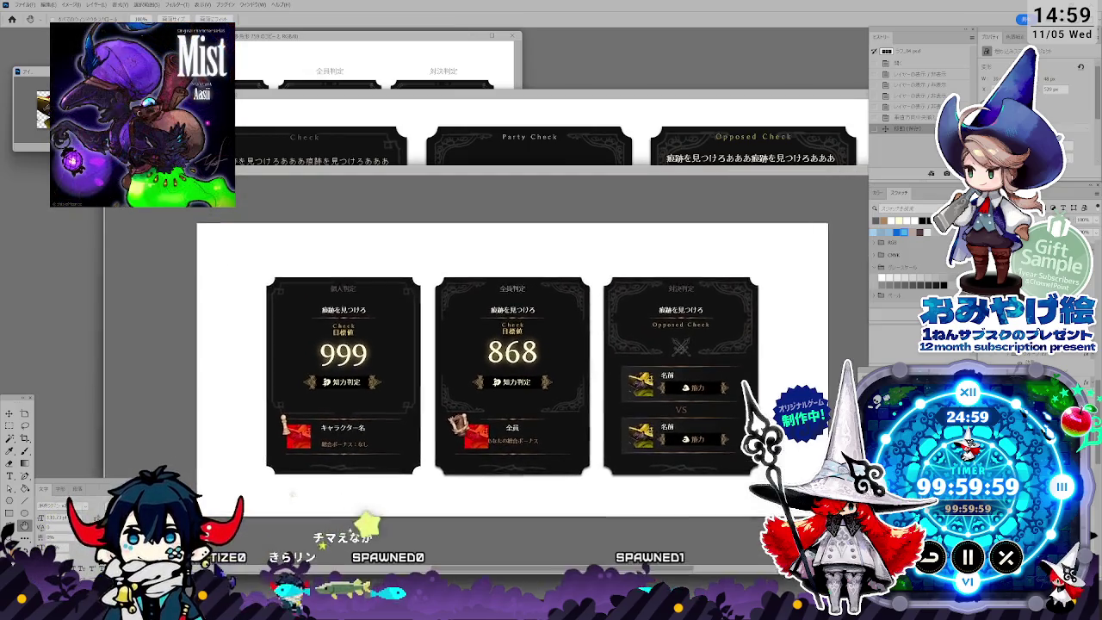
click(437, 434)
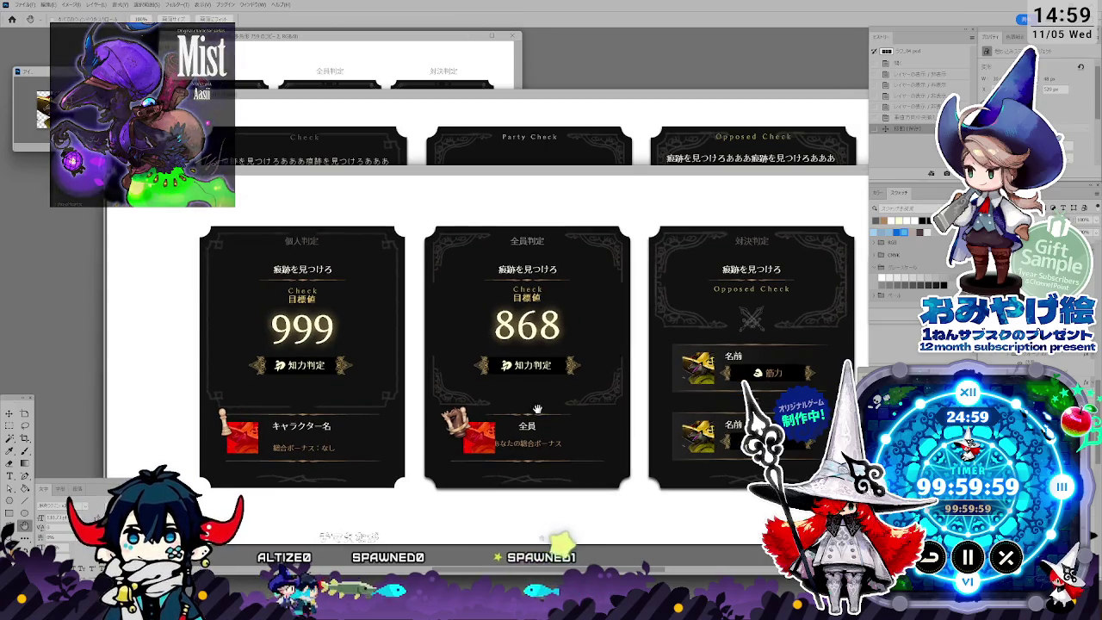
drag(561, 407, 532, 400)
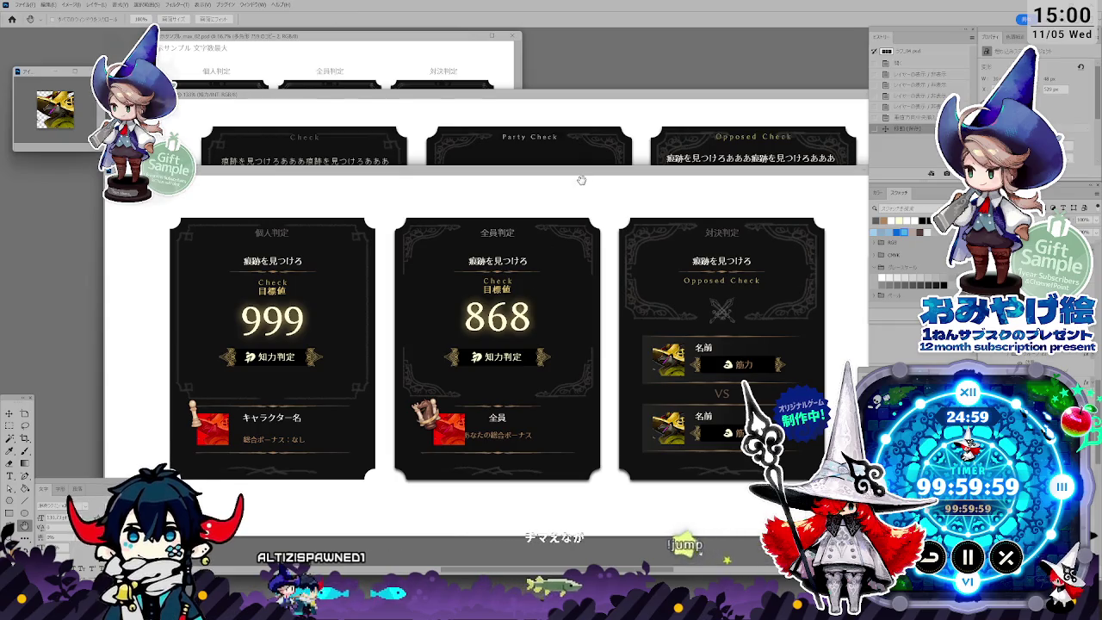
Step: Drag the draft window down and right below the mockup, bringing the mockup window forward
mouse_move(581, 175)
mouse_down()
mouse_move(600, 398)
mouse_move(593, 180)
mouse_move(519, 182)
mouse_up()
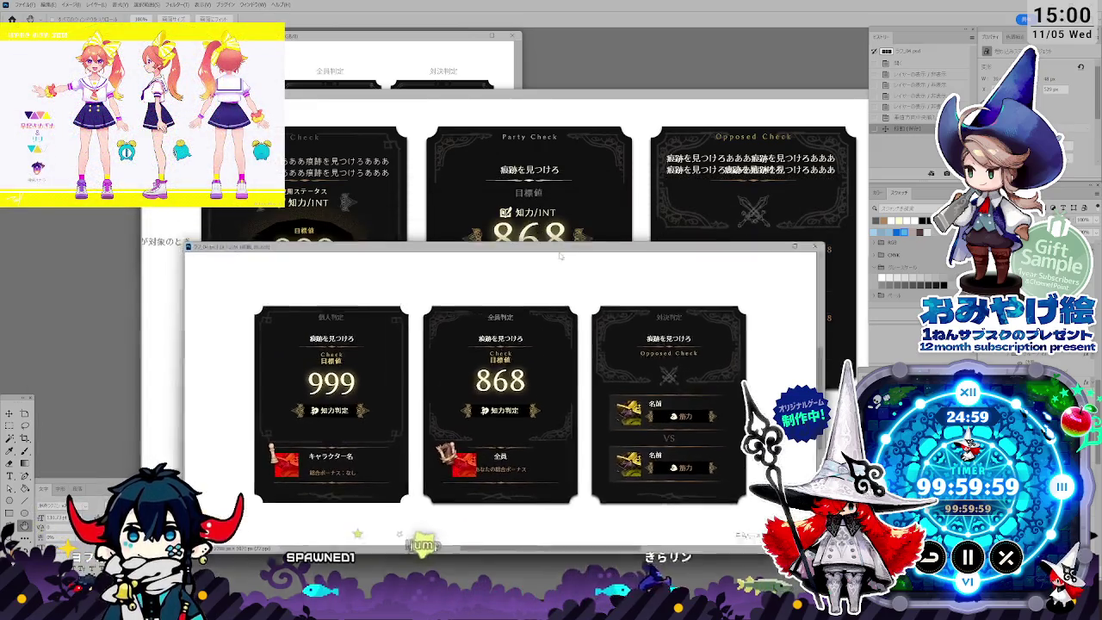
drag(519, 182, 574, 345)
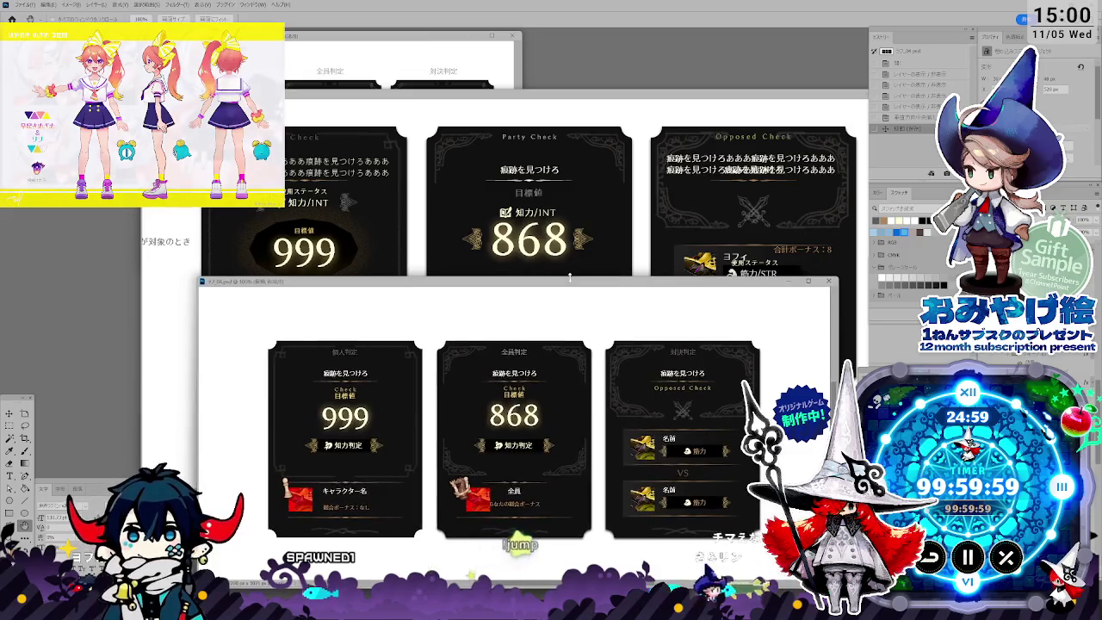
click(564, 270)
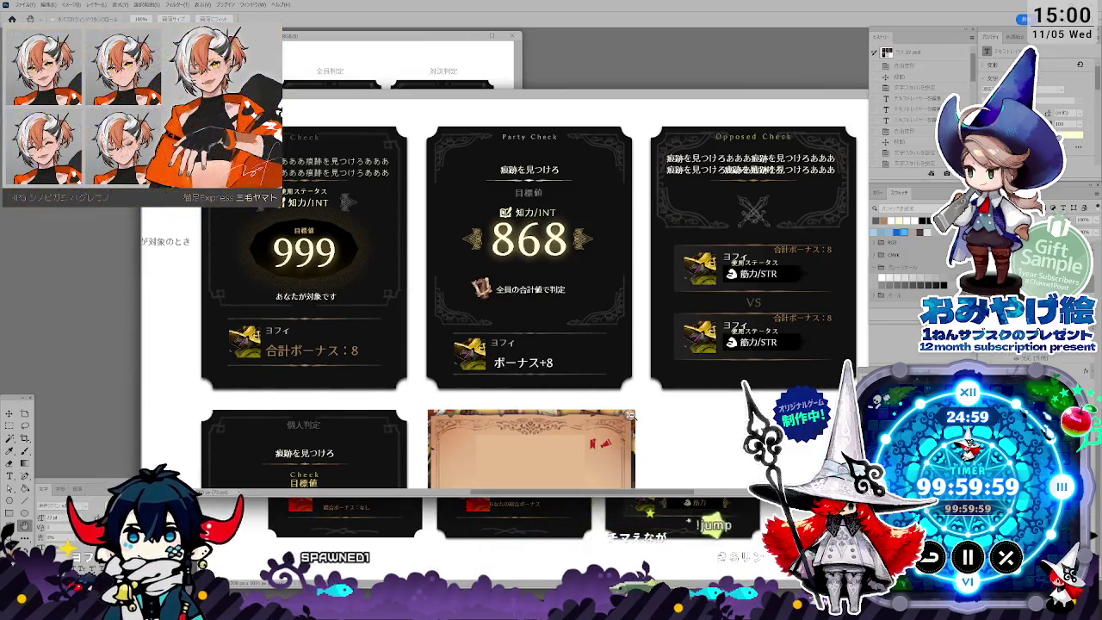
Step: Zoom out, then move, shorten, widen and heighten the check-card sheet window
alt+click(632, 416)
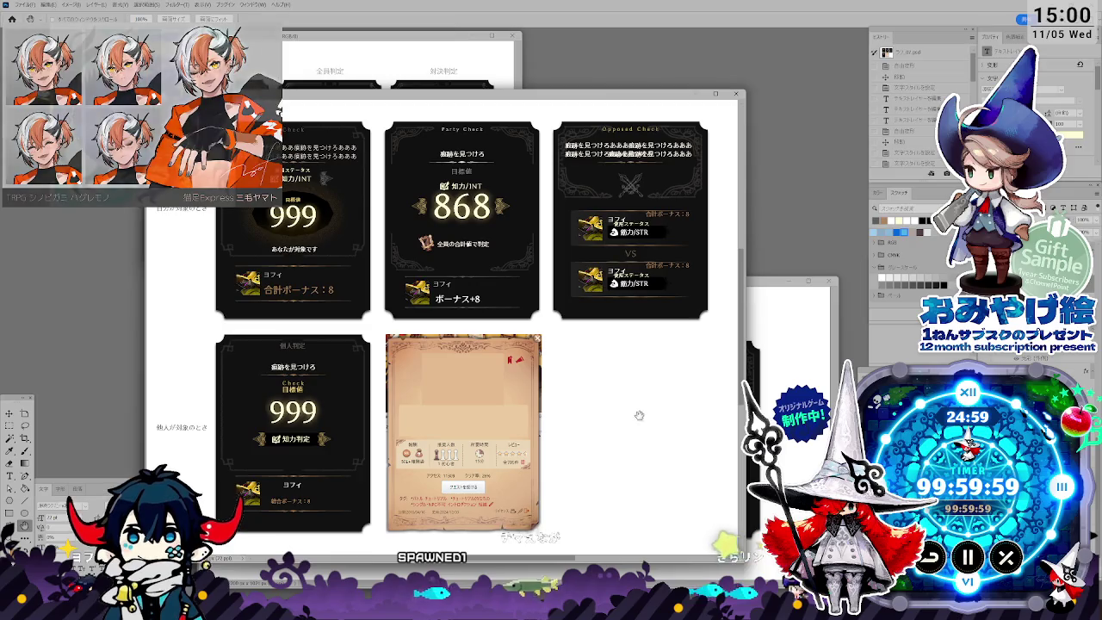
drag(532, 104, 603, 94)
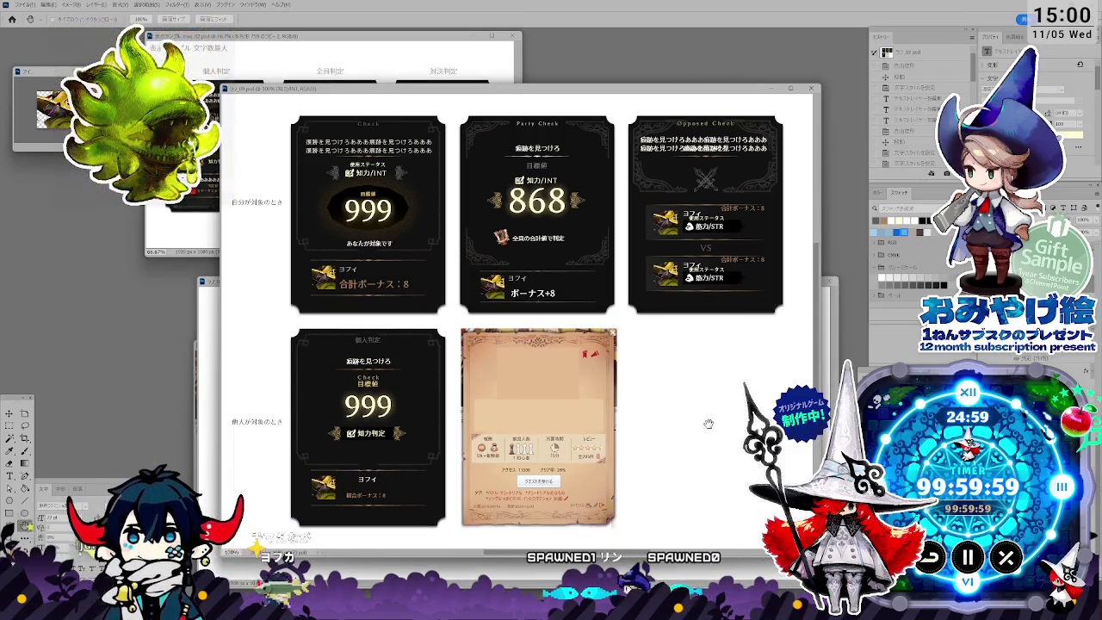
mouse_move(689, 556)
mouse_down()
mouse_move(687, 351)
mouse_move(687, 431)
mouse_up()
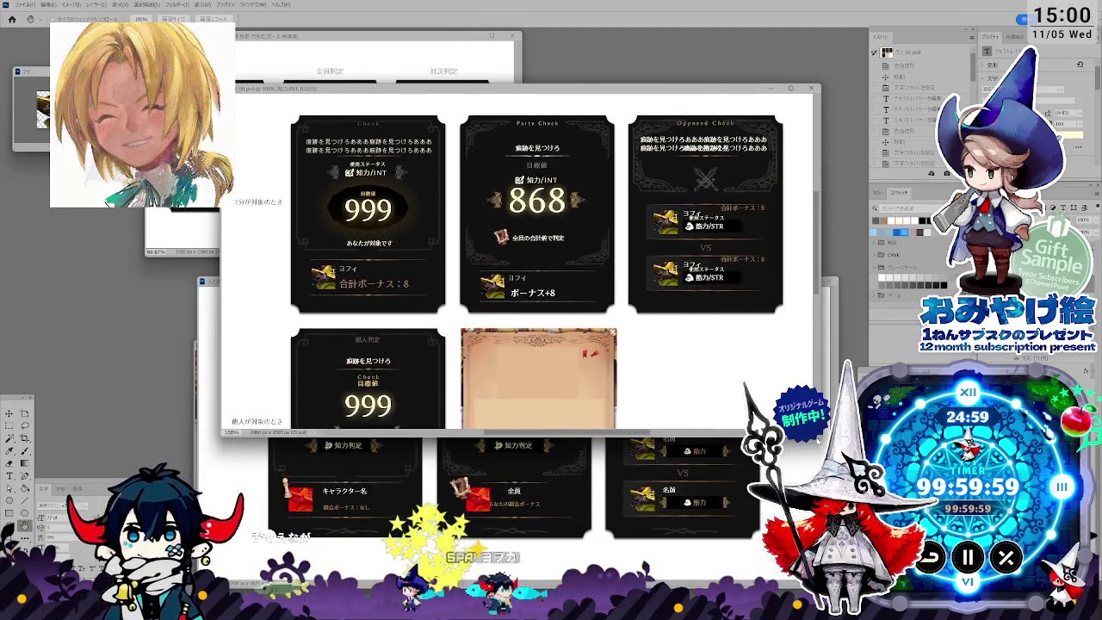
drag(820, 435, 852, 445)
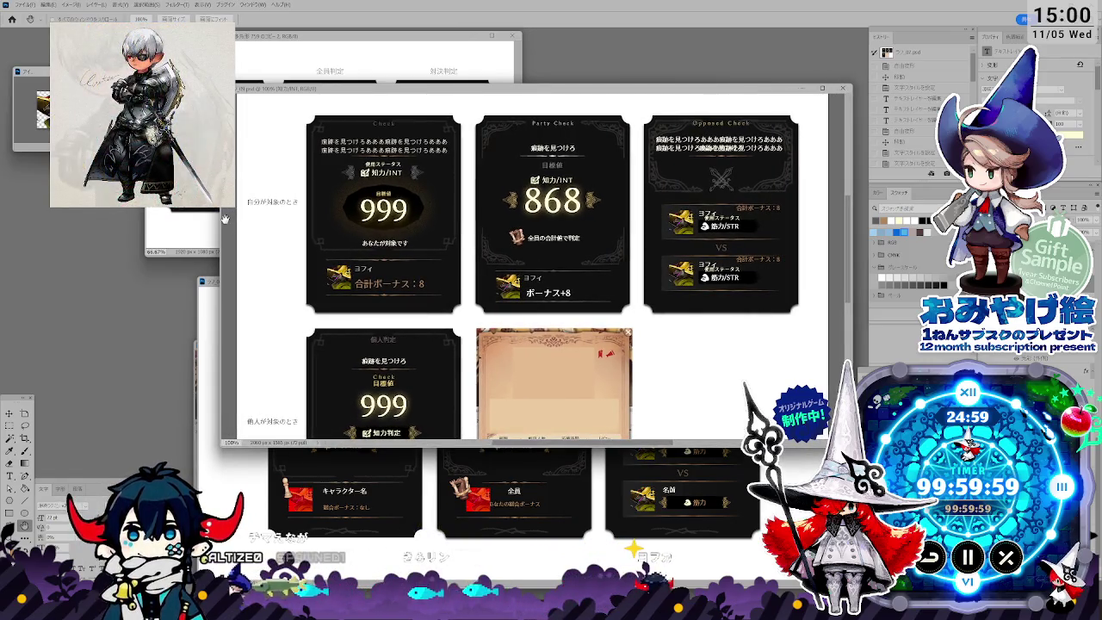
drag(219, 219, 142, 210)
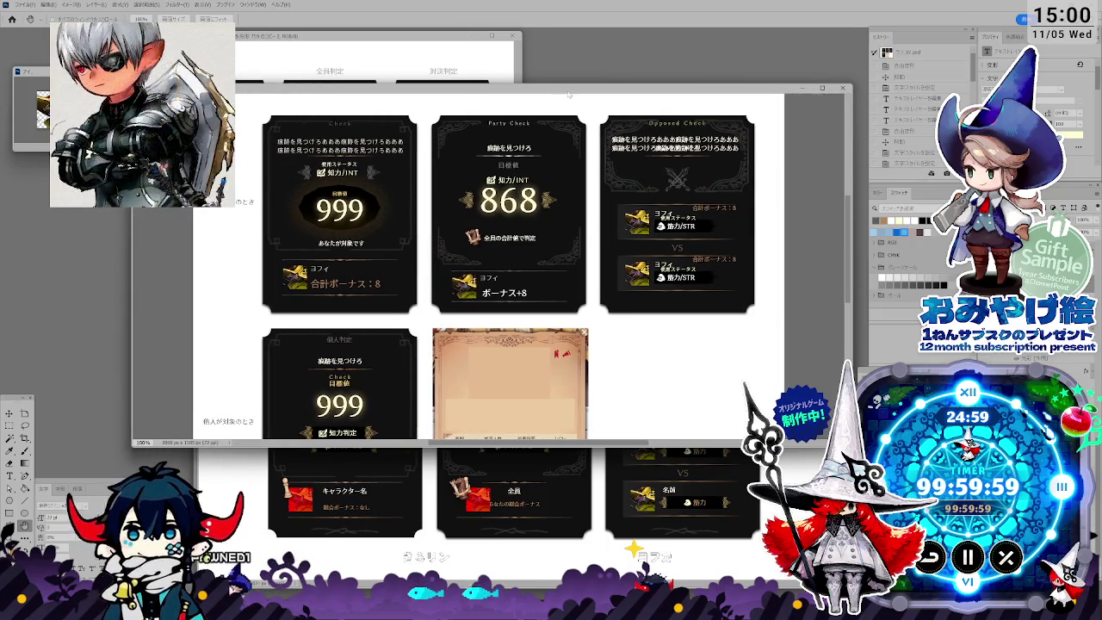
drag(565, 84, 566, 55)
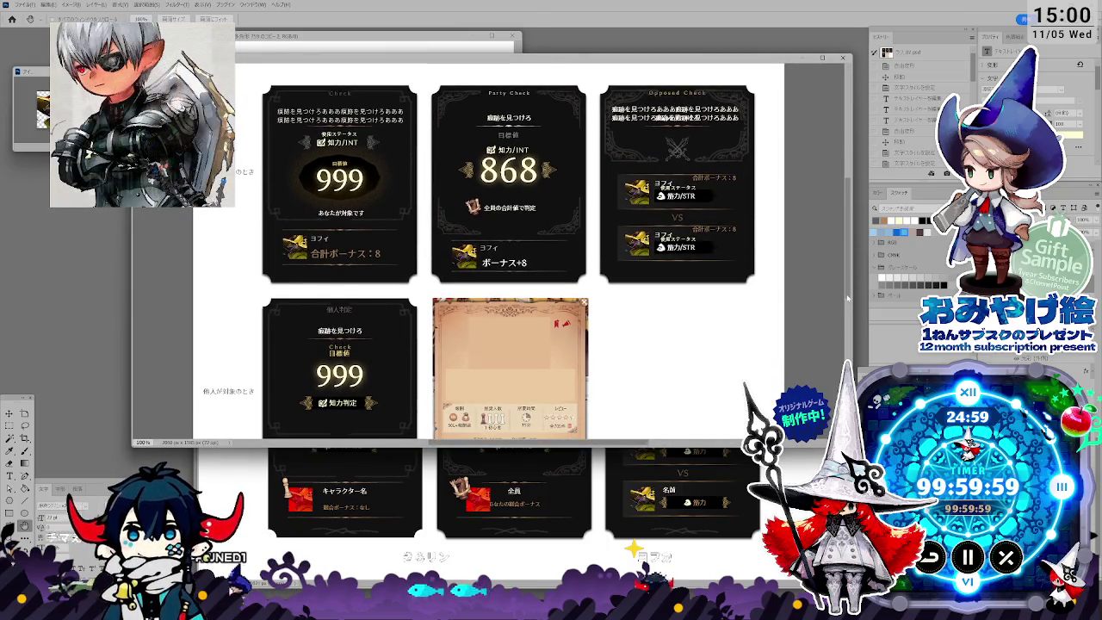
Step: Pan the sheet and zoom it to 66.67% so its second row shows
drag(568, 263, 569, 309)
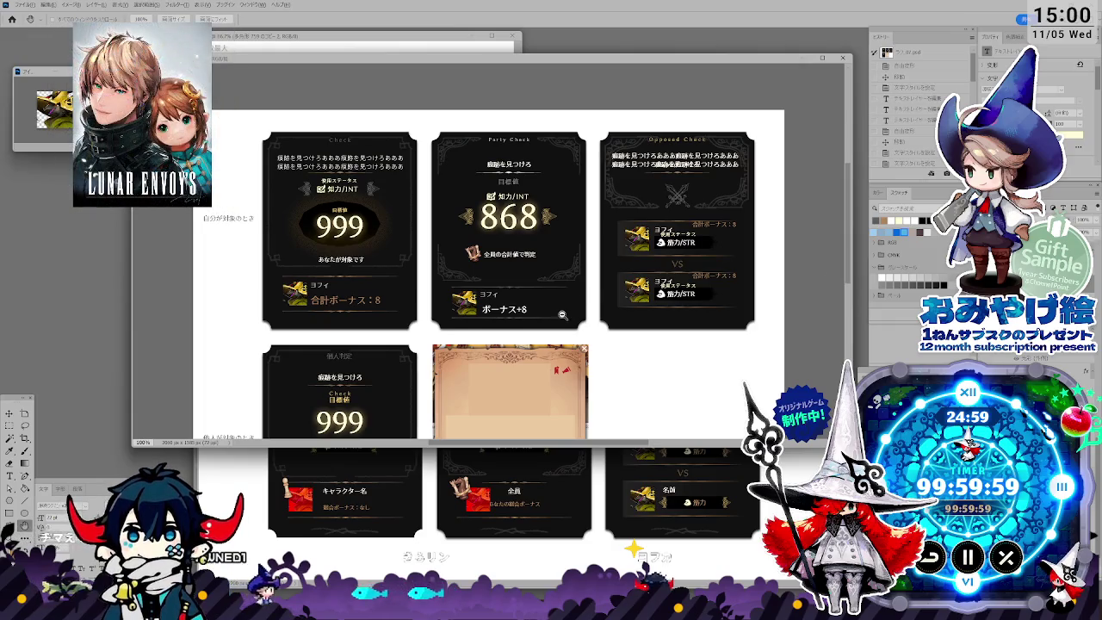
scroll(562, 316, down, 1)
scroll(565, 315, down, 1)
scroll(568, 316, down, 1)
scroll(573, 317, down, 1)
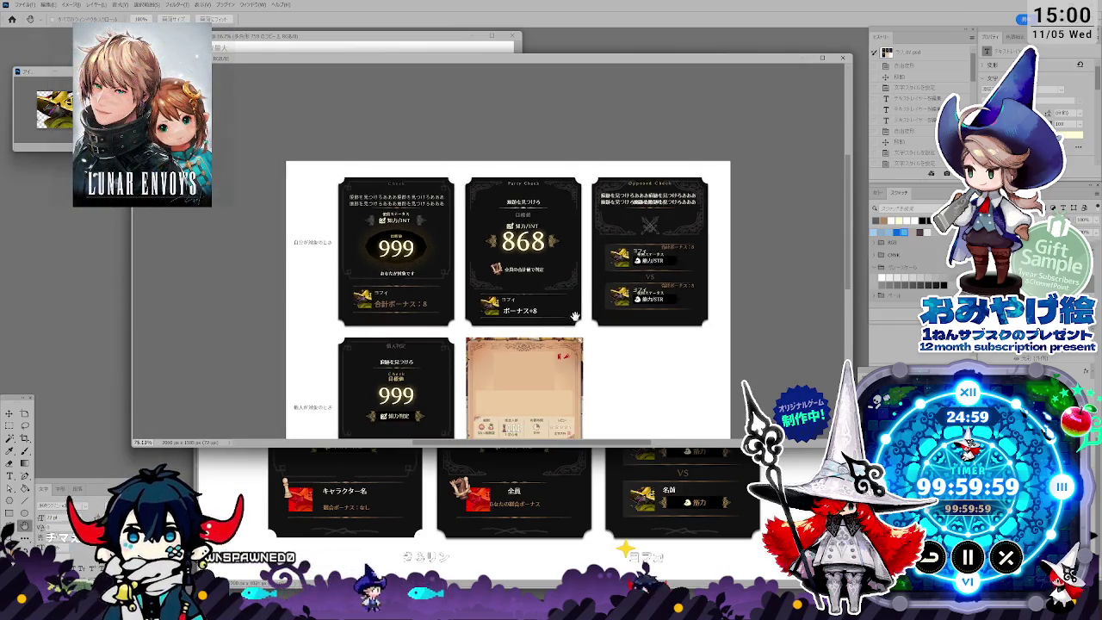
key(ctrl+minus)
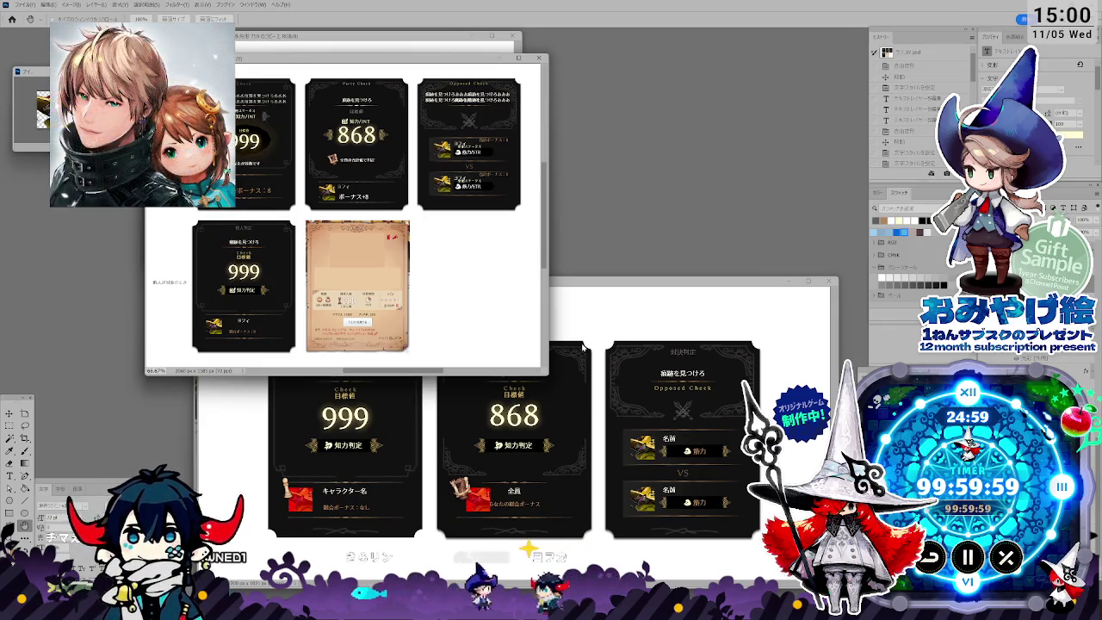
Step: Bring the older card-variant document forward, move it to the top and zoom to 66.67%
click(583, 346)
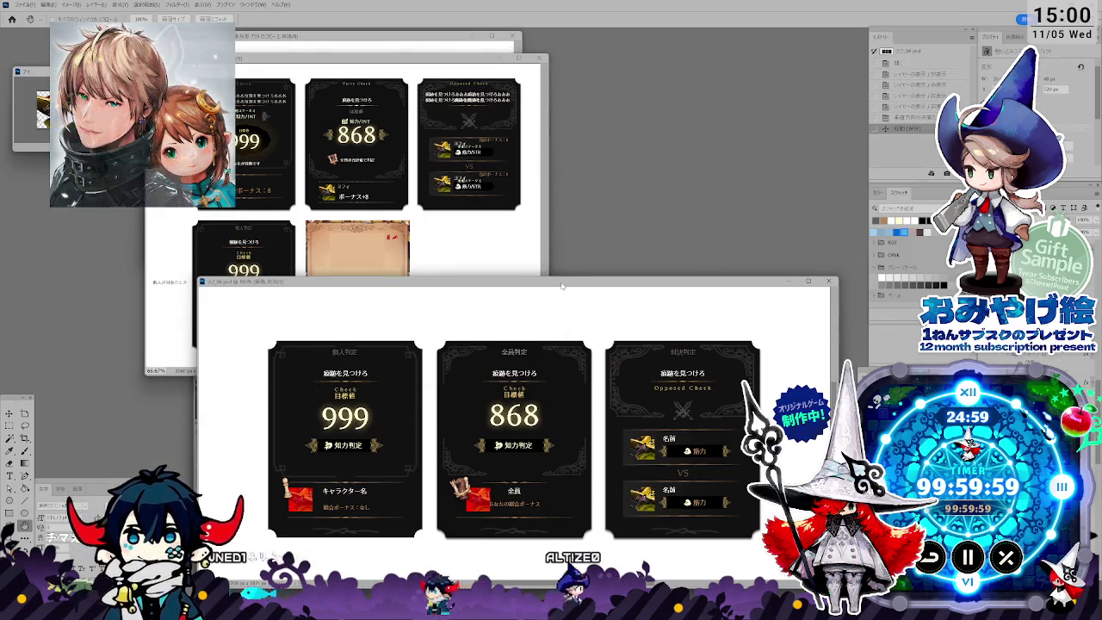
drag(558, 282, 572, 113)
key(ctrl+minus)
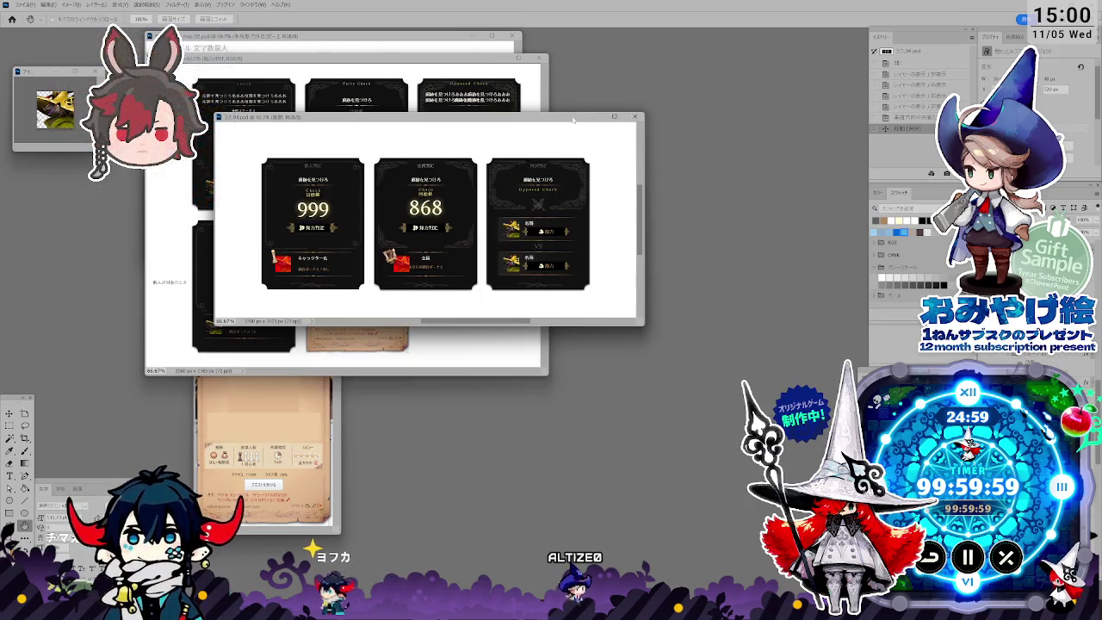
drag(555, 125, 722, 70)
Step: Place the check-card sheet window at lower centre, widen it, and toggle 868 card layer visibility
click(371, 78)
drag(372, 58, 567, 257)
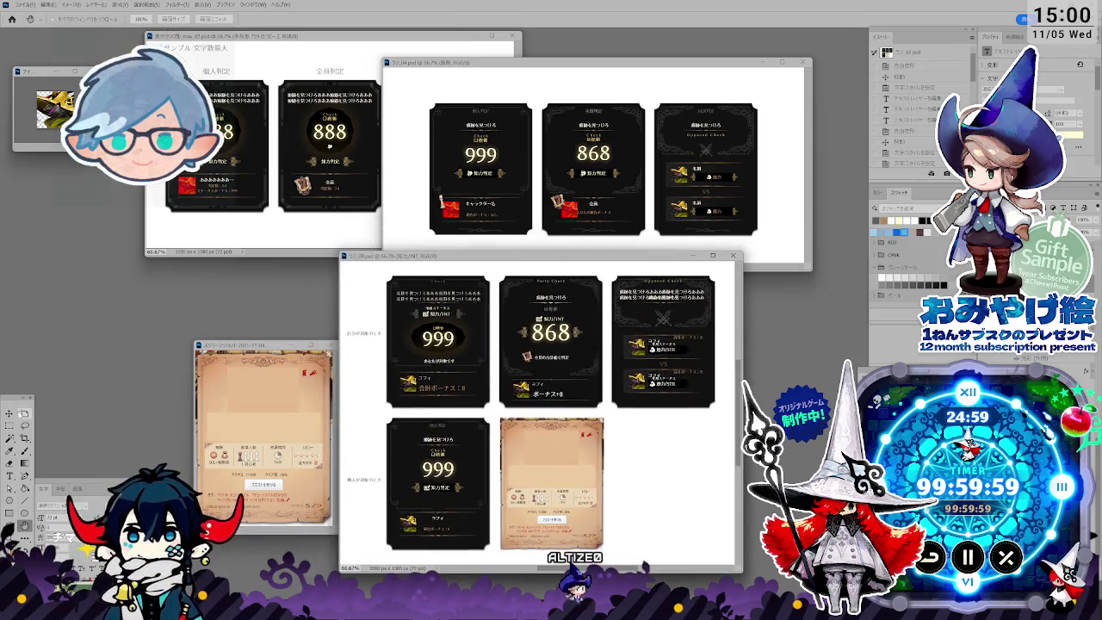
key(v)
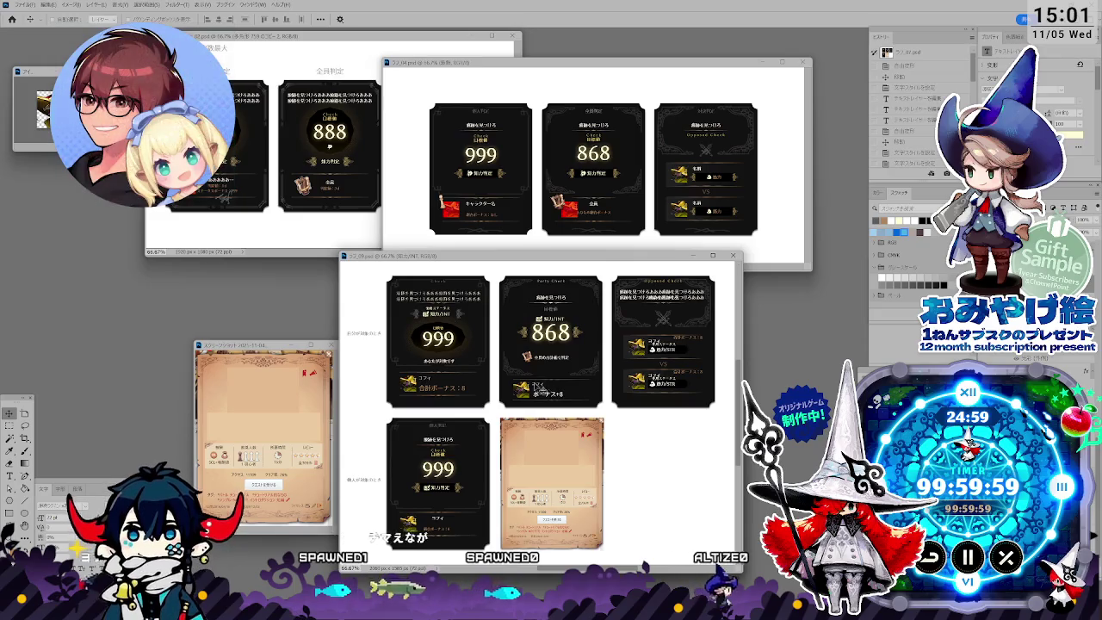
scroll(536, 372, up, 2)
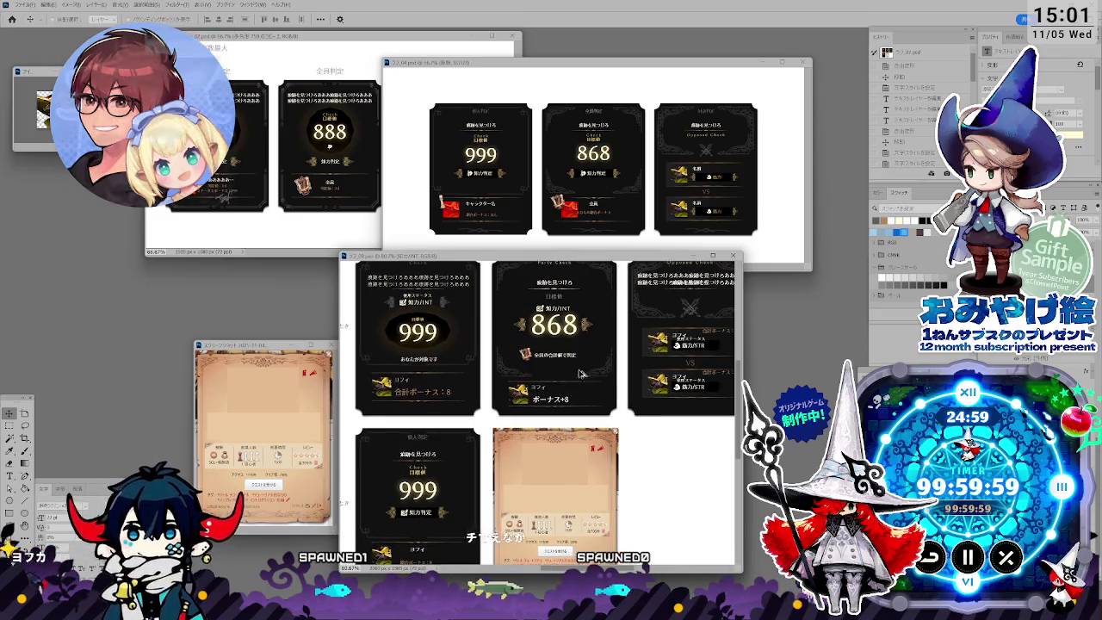
scroll(576, 381, down, 1)
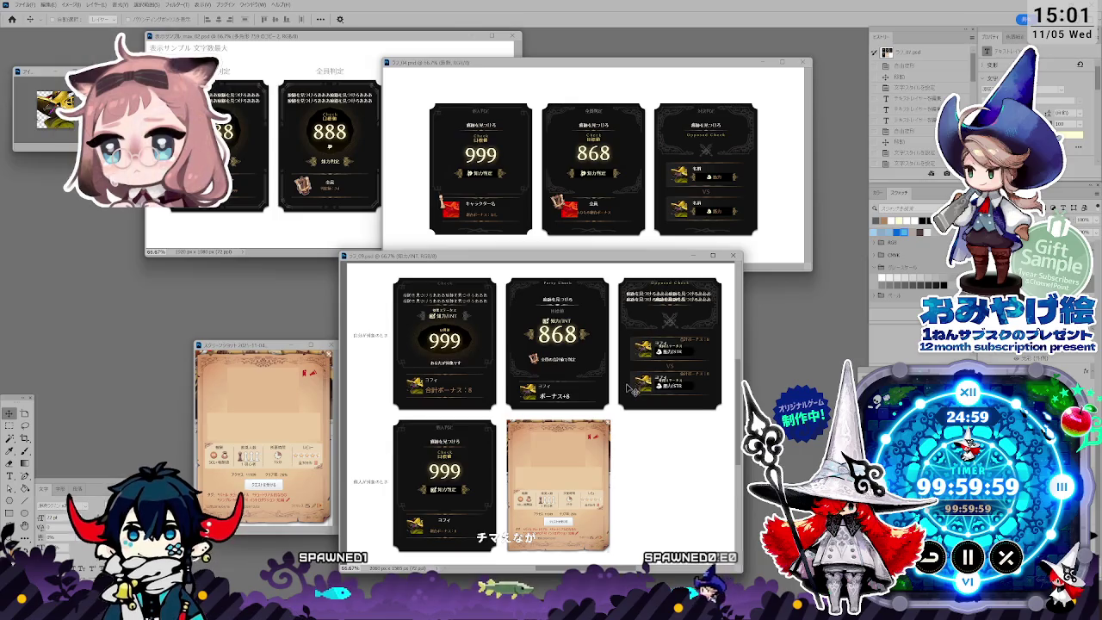
drag(572, 256, 561, 250)
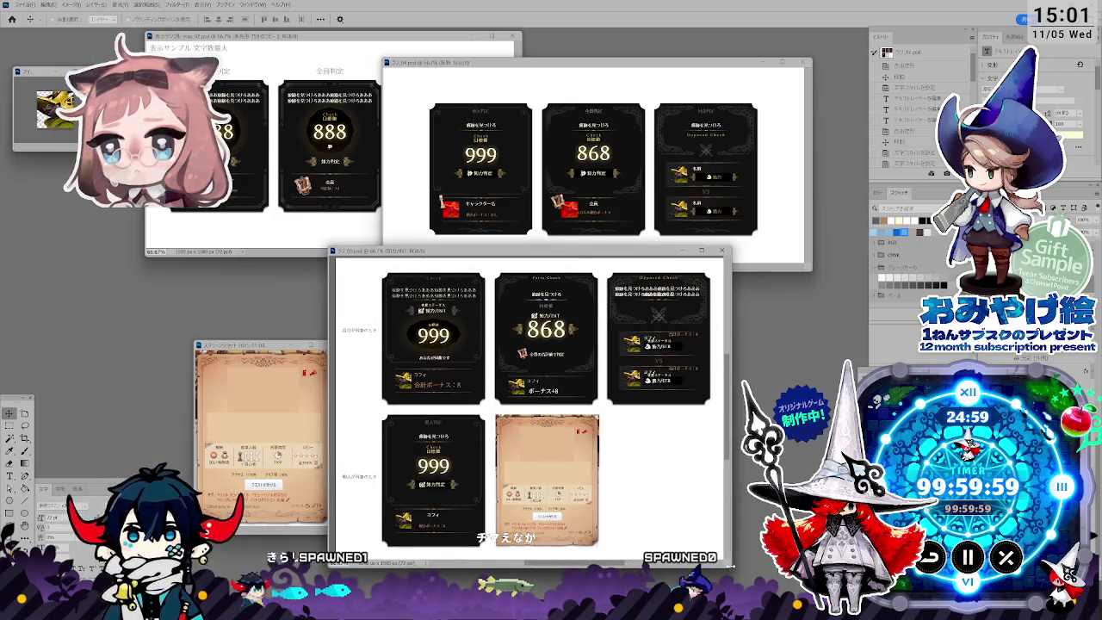
drag(733, 568, 814, 572)
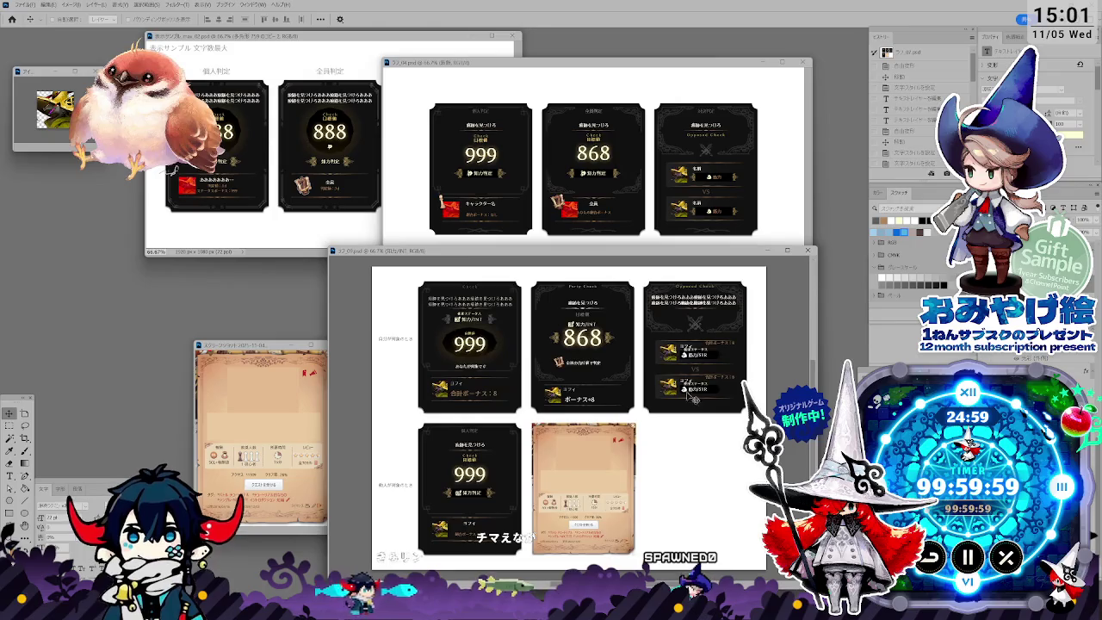
scroll(671, 297, up, 1)
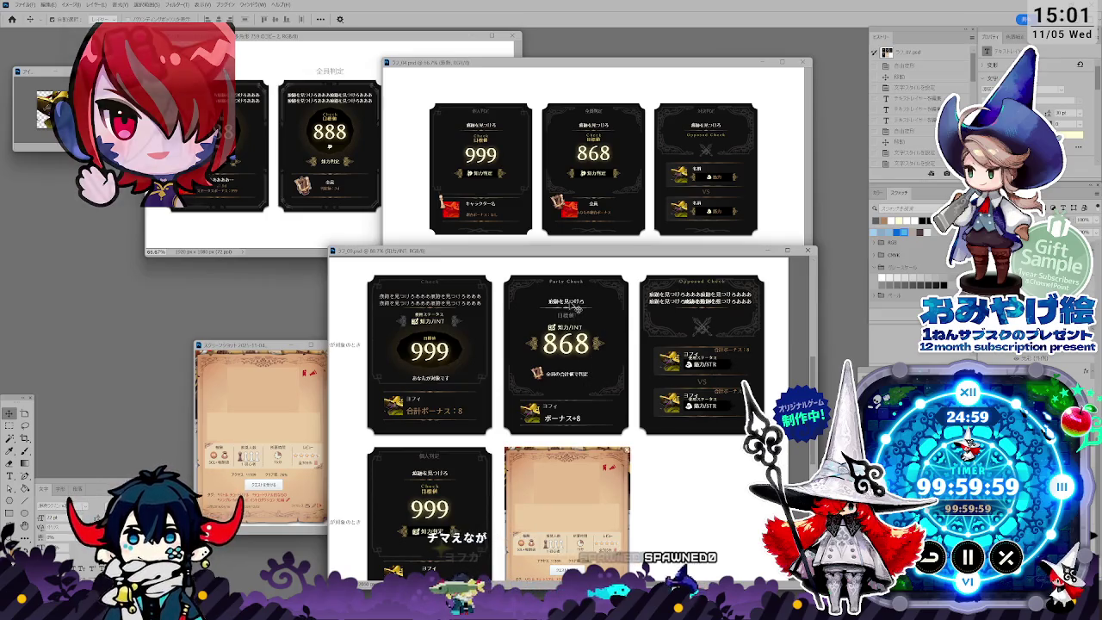
click(1011, 356)
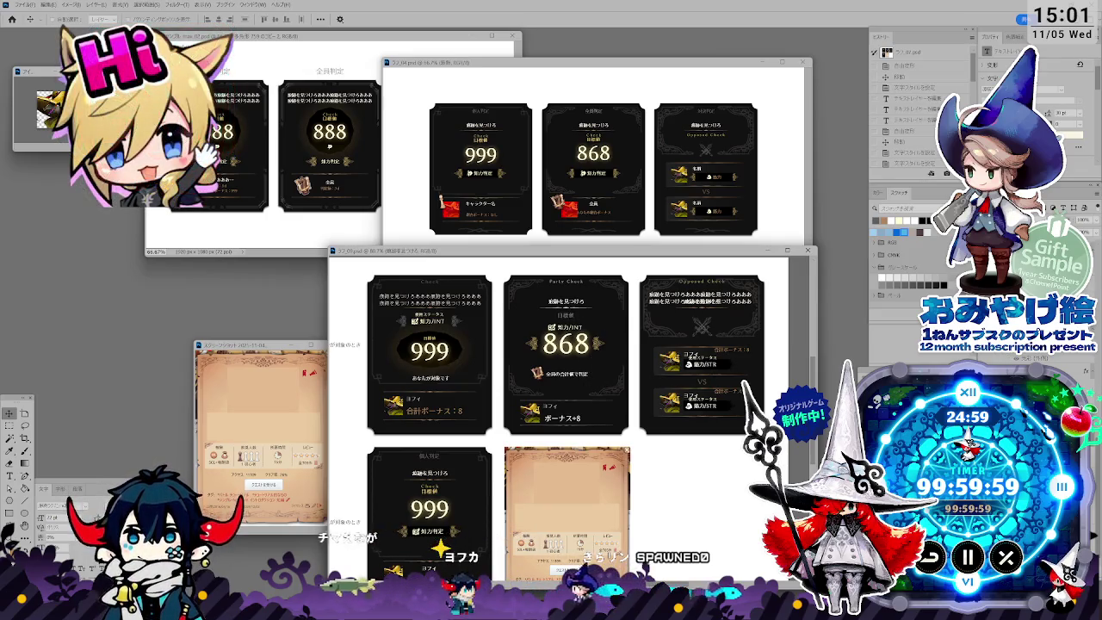
click(1009, 356)
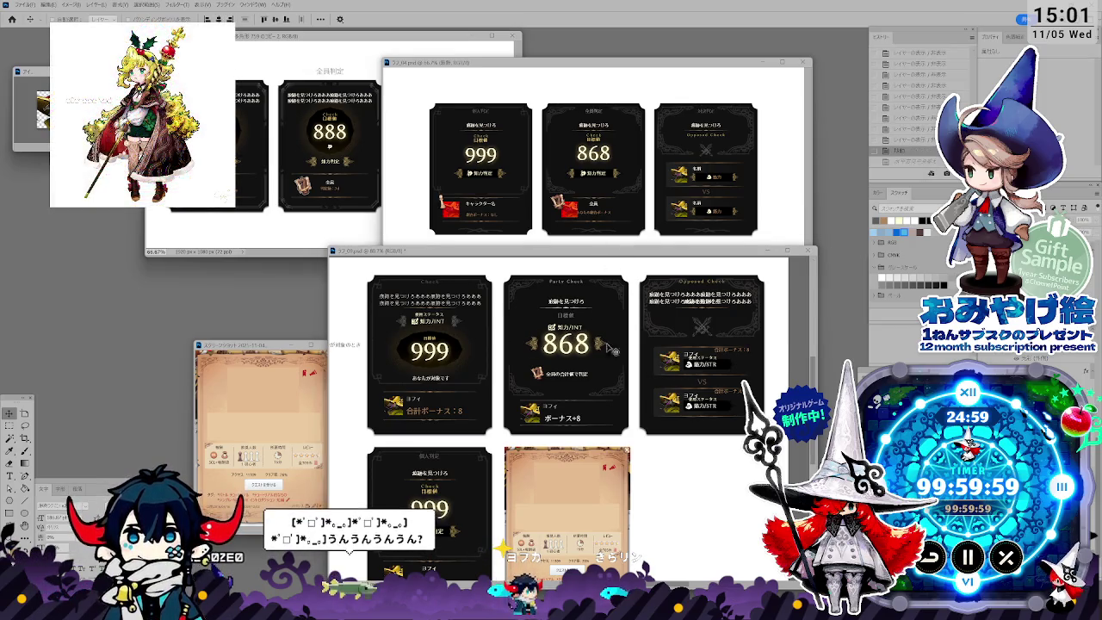
drag(562, 250, 547, 229)
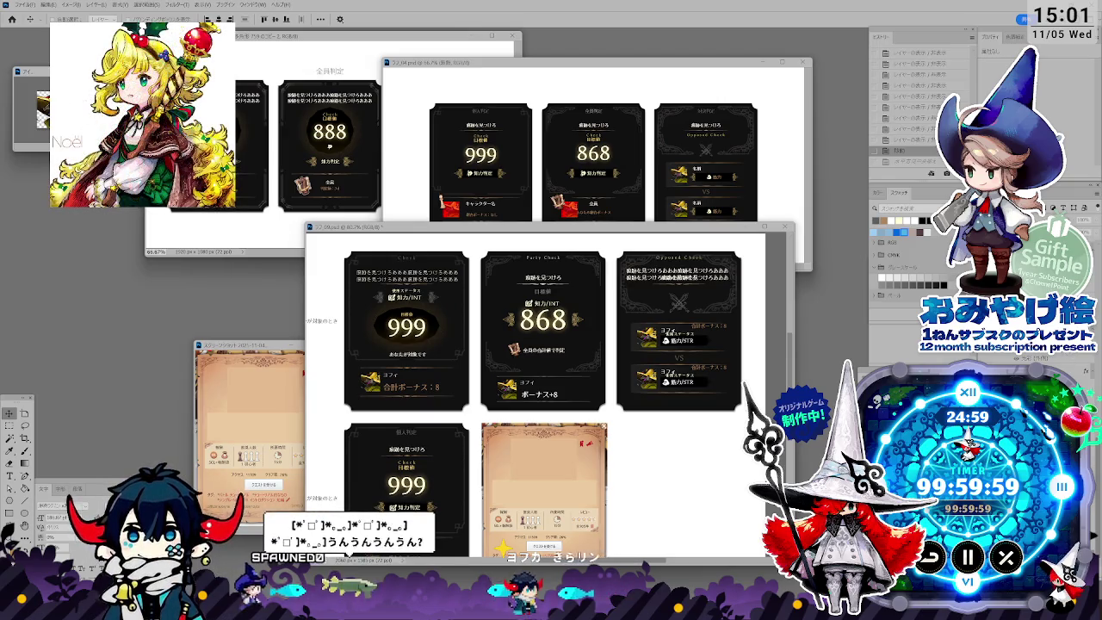
shift+click(586, 342)
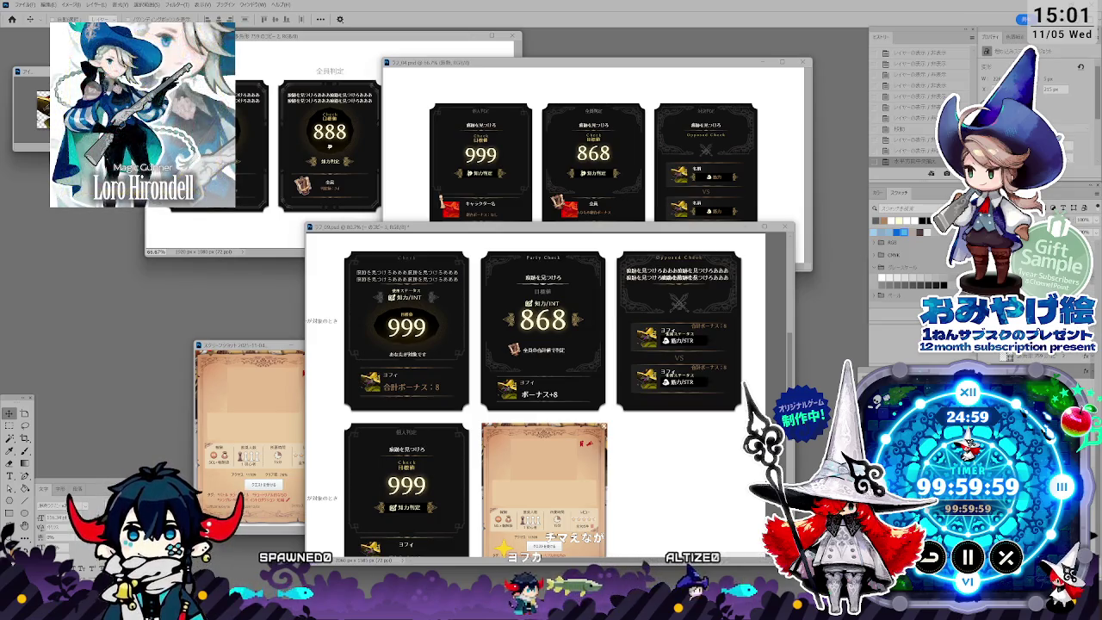
key(alt+bracketleft)
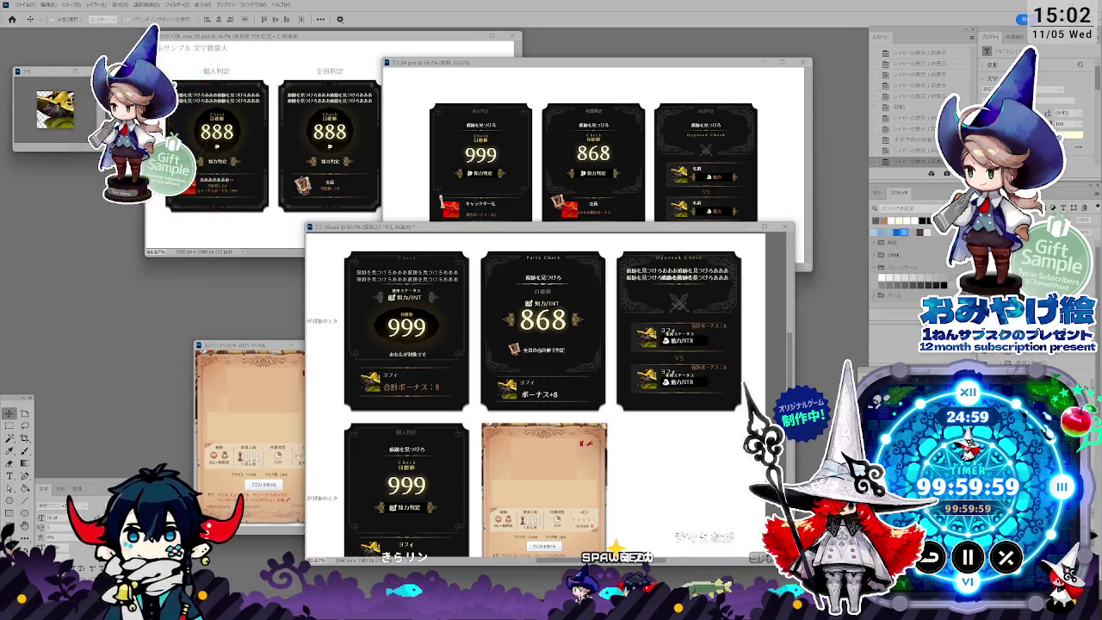
key(Delete)
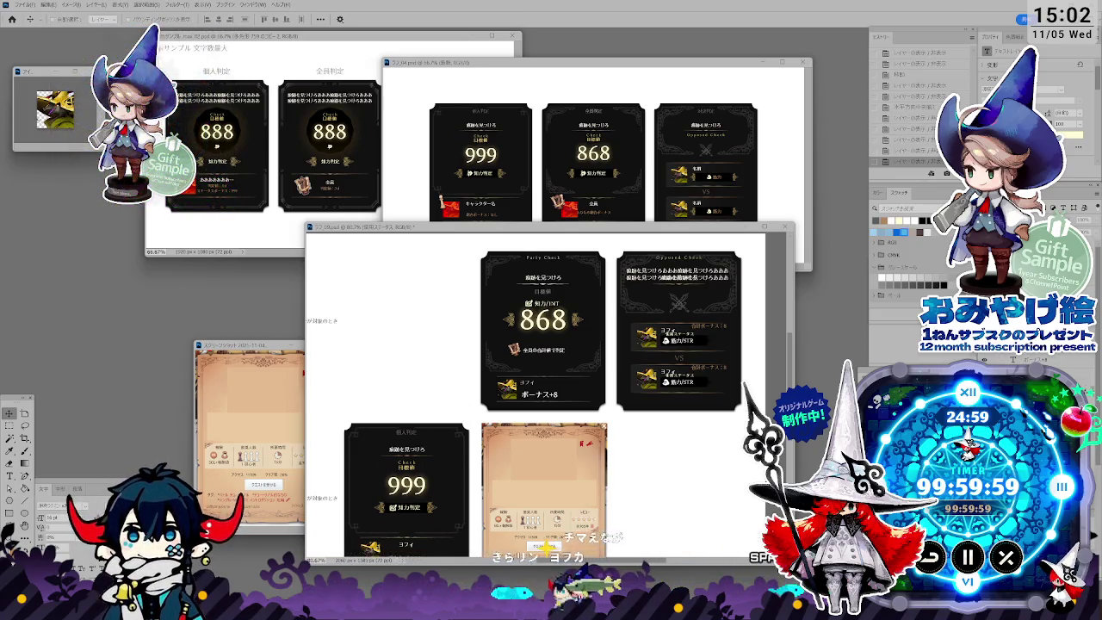
key(ctrl+z)
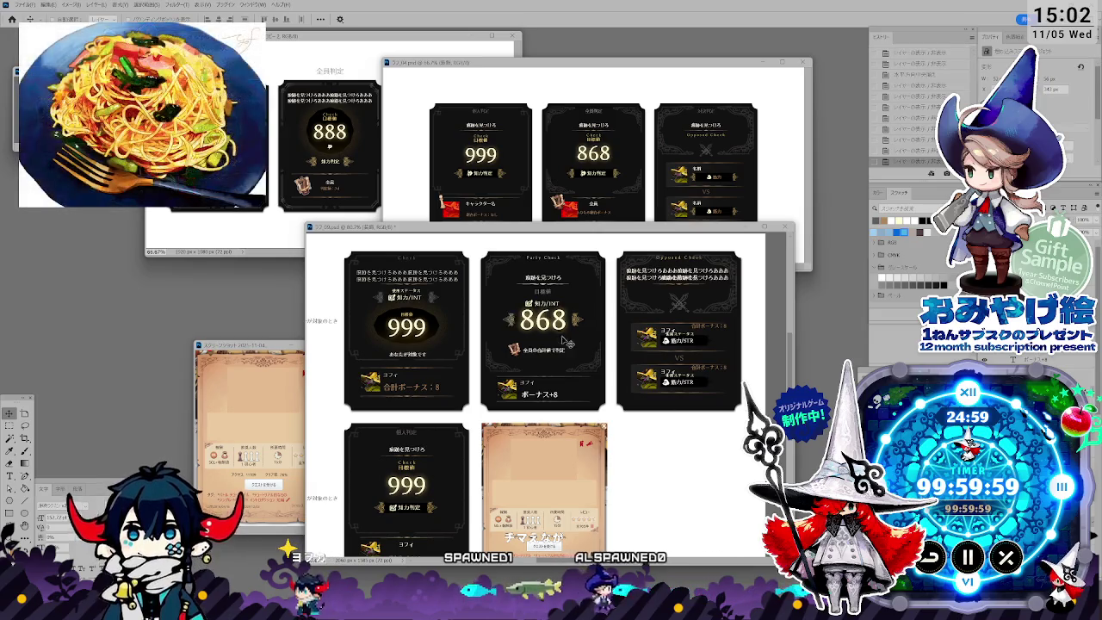
scroll(518, 342, up, 2)
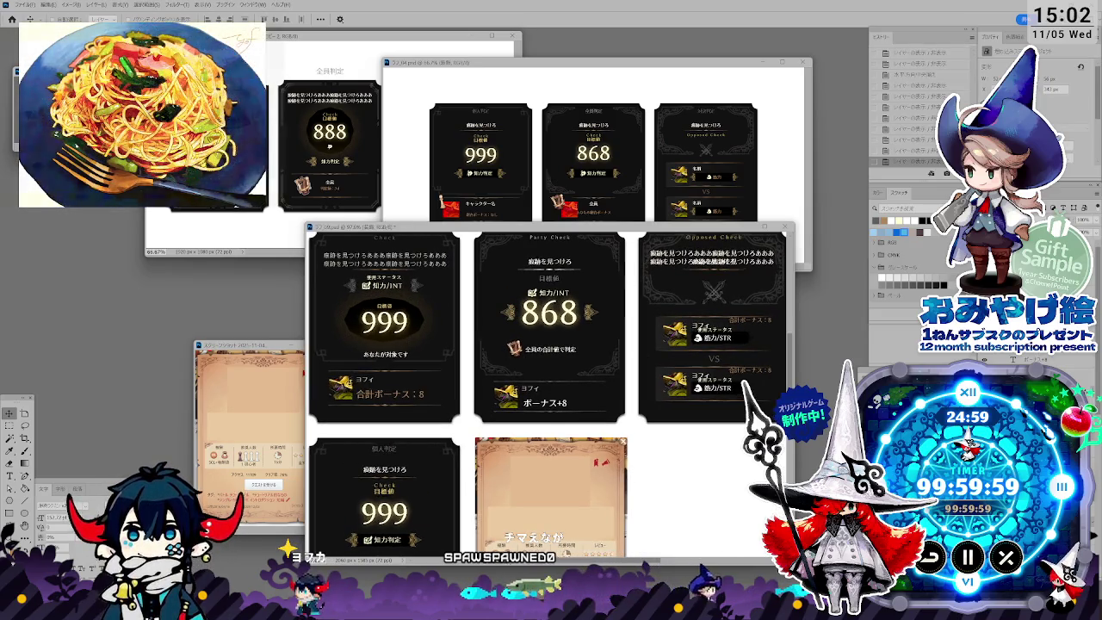
scroll(546, 344, up, 1)
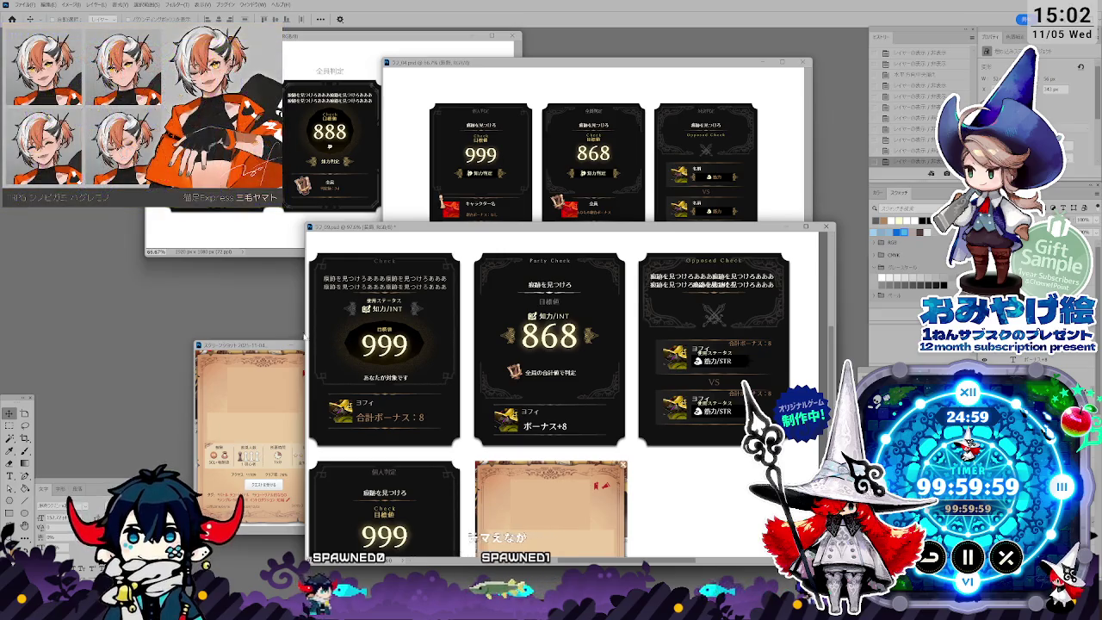
Step: Resize the check-card sheet window, zoom out, and drag it lower so all cards fit
drag(302, 333, 249, 334)
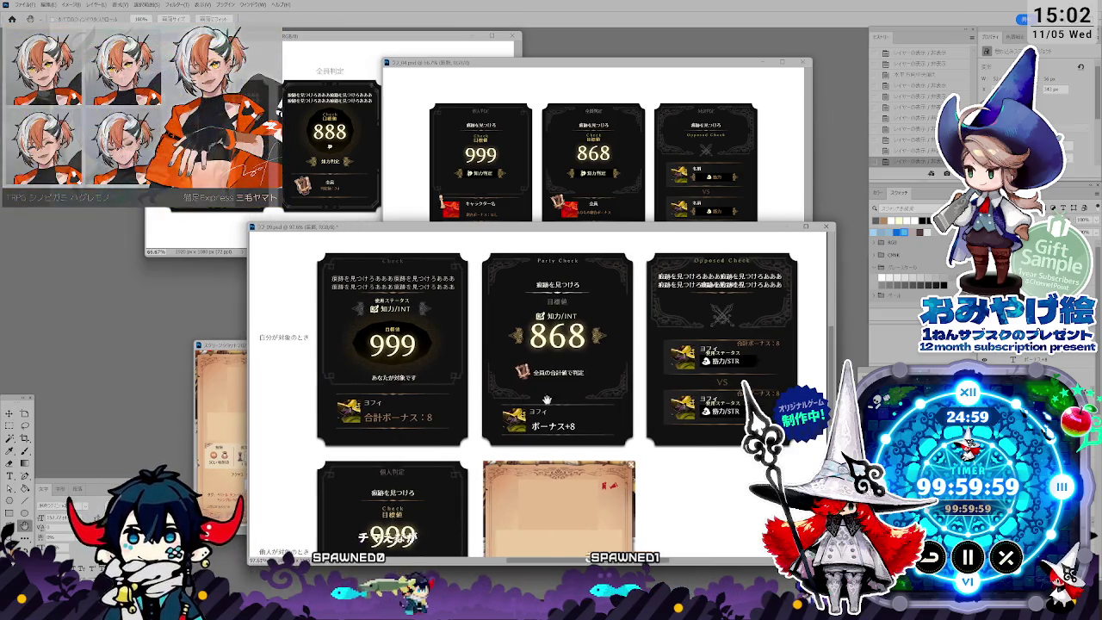
drag(604, 233, 598, 212)
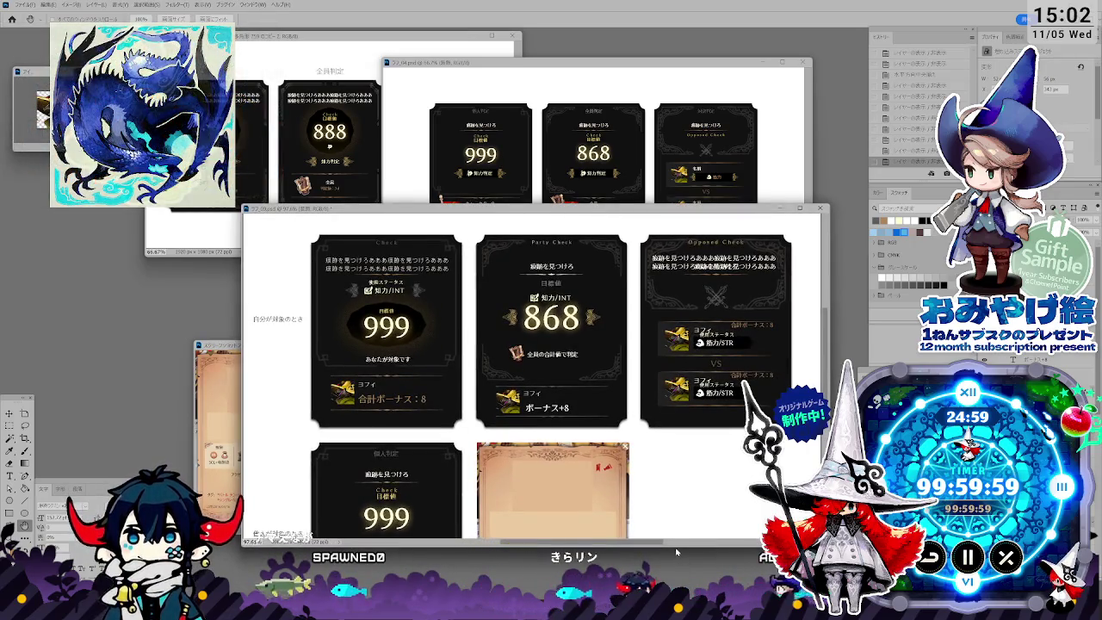
drag(674, 545, 676, 472)
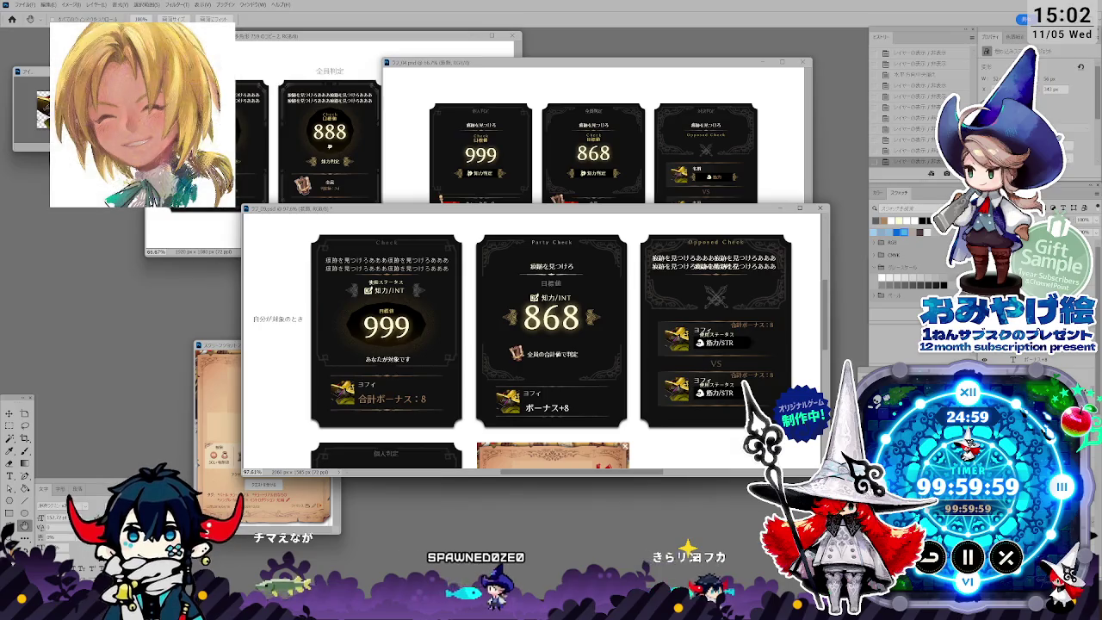
mouse_move(827, 472)
mouse_down()
mouse_move(852, 506)
mouse_move(825, 506)
mouse_up()
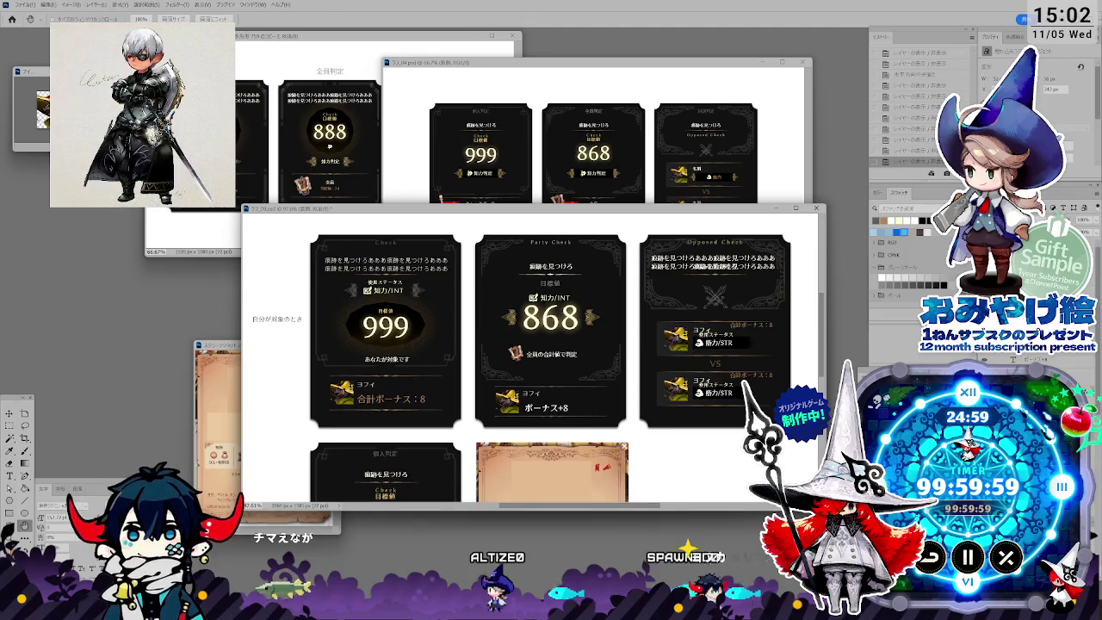
drag(825, 316, 821, 316)
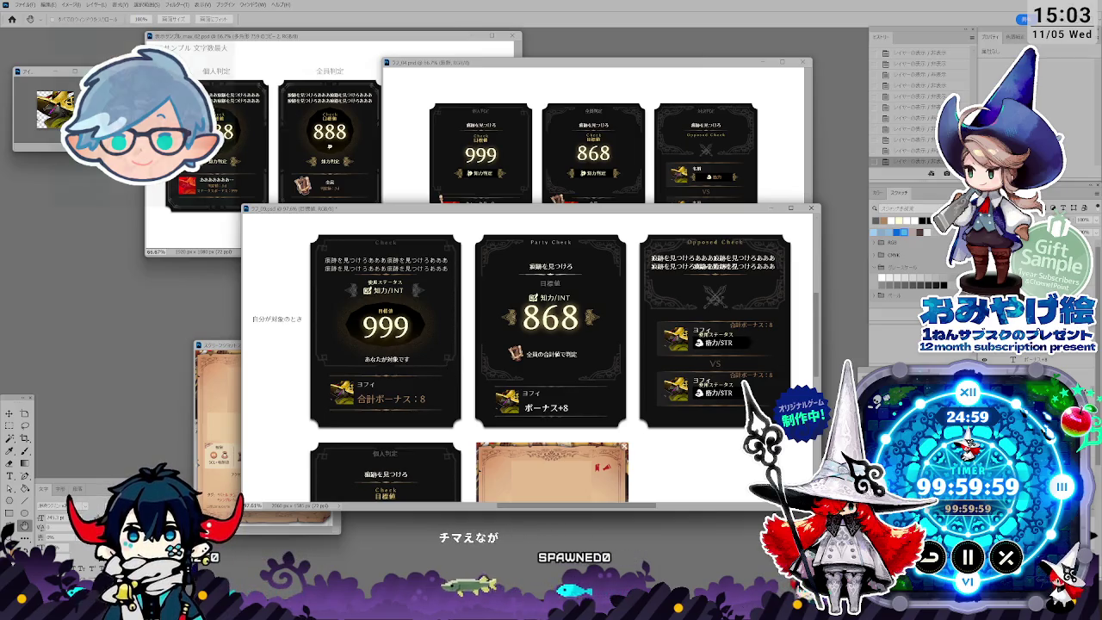
scroll(568, 344, down, 1)
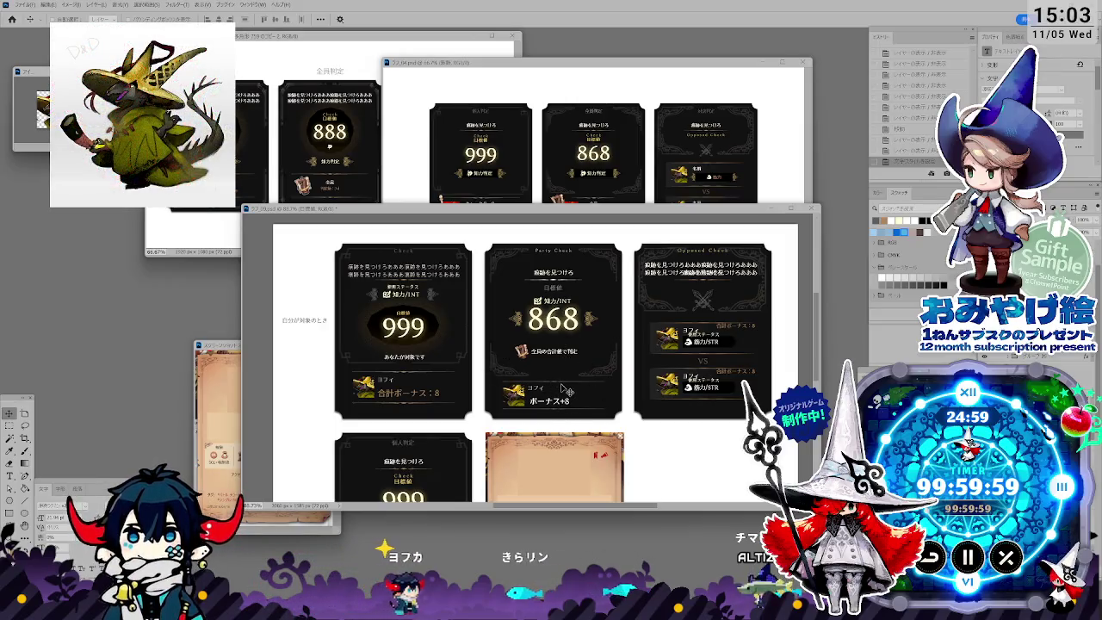
drag(568, 211, 569, 256)
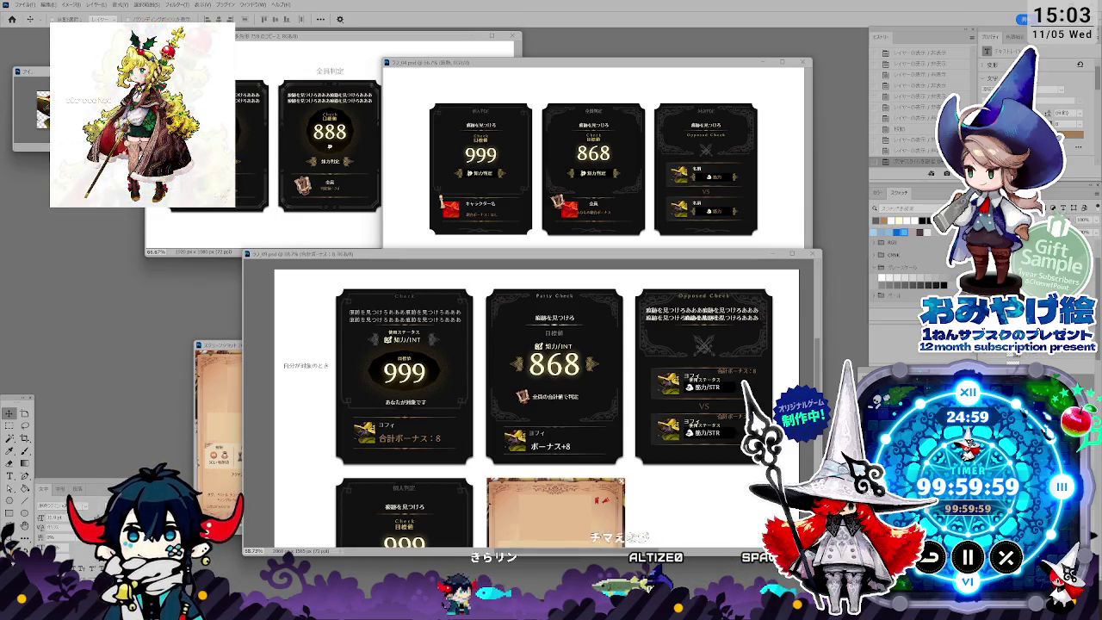
Step: Hide the 999 Check card group and Alt-drag a copy of the 868 Party Check card leftward
key(alt+bracketleft)
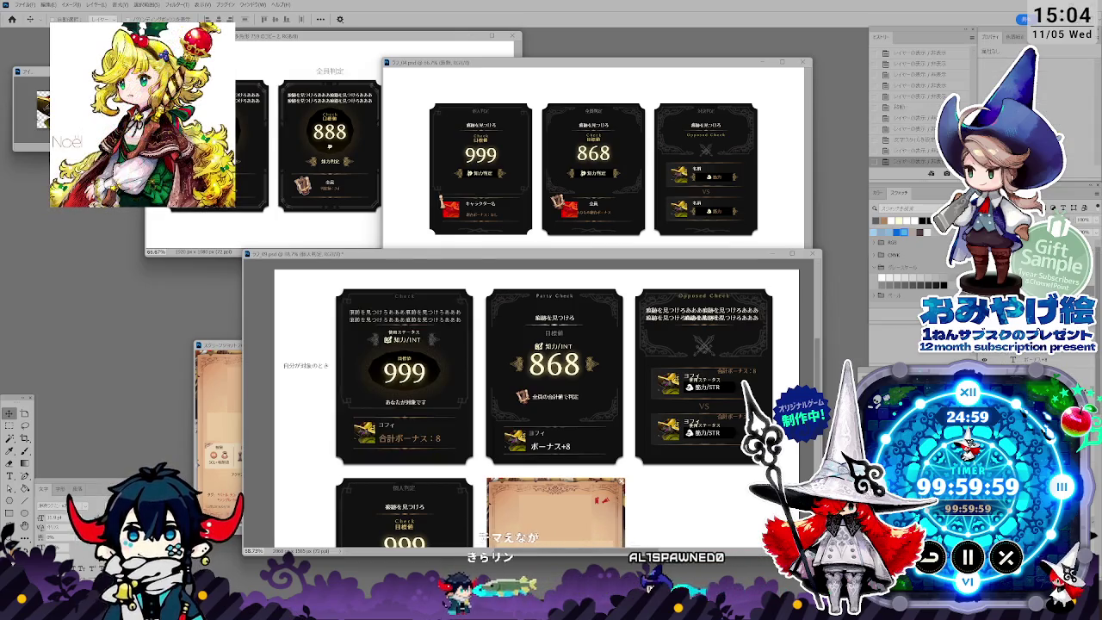
key(alt+bracketleft)
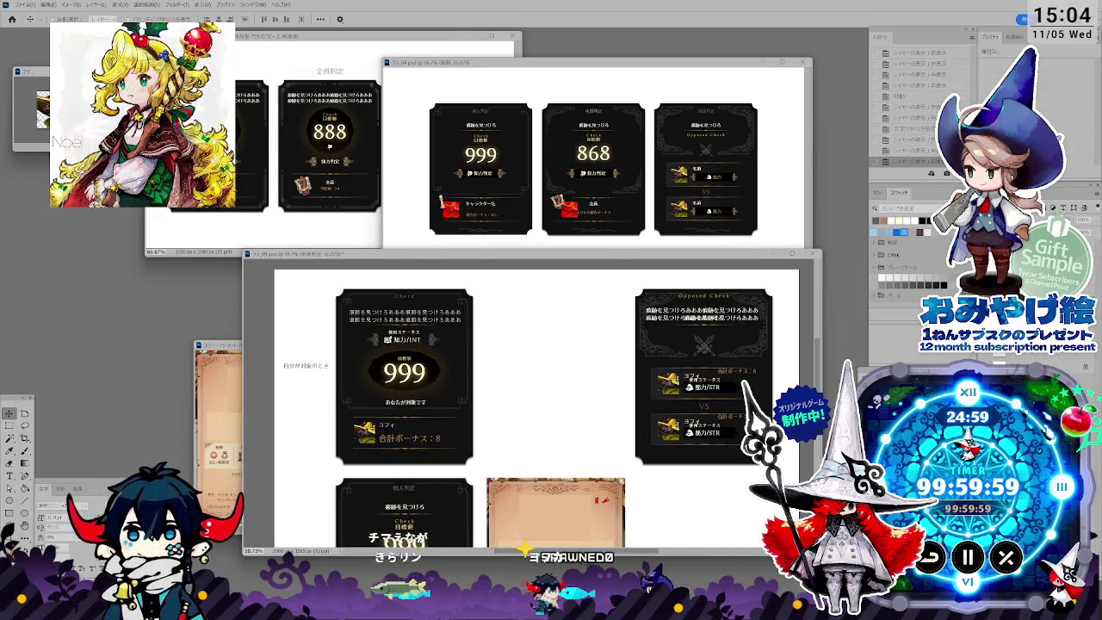
key(alt+bracketleft)
key(ctrl+z)
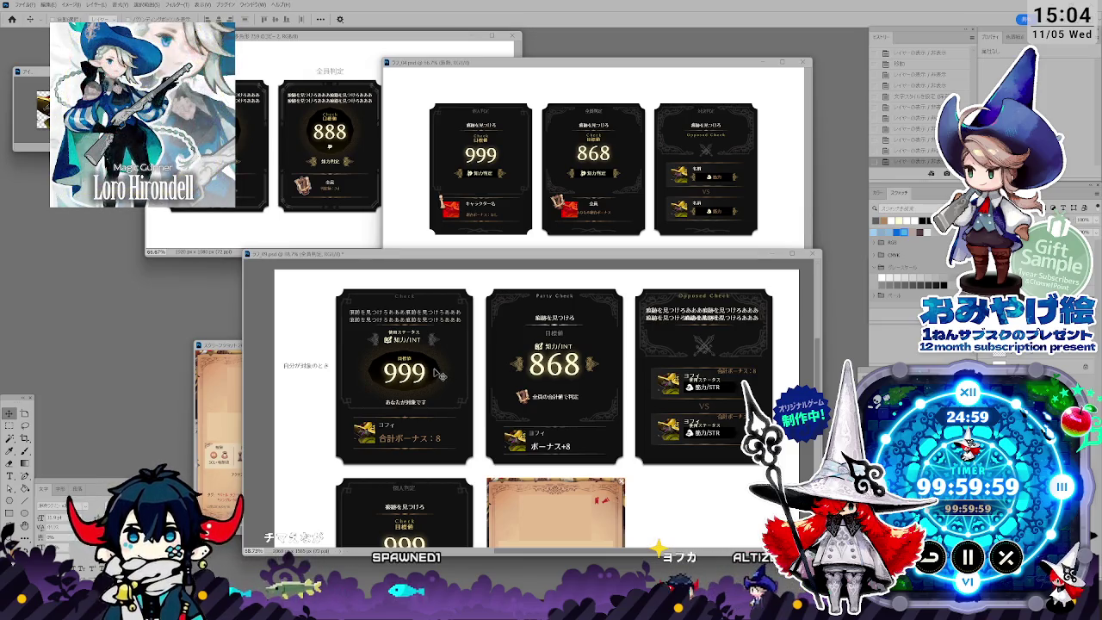
key(ctrl+z)
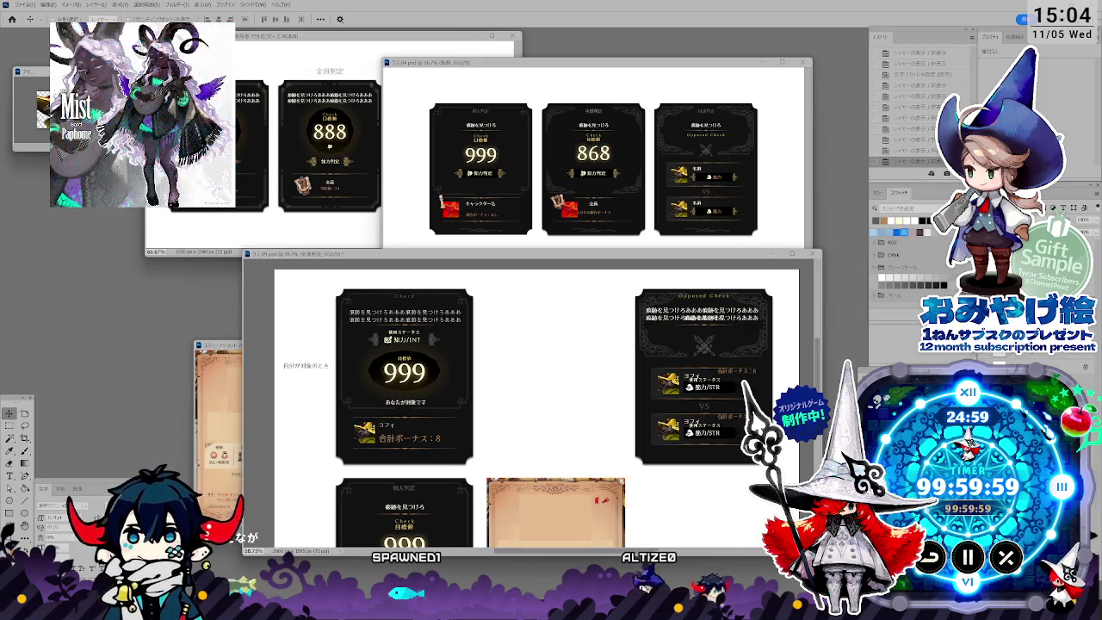
key(ctrl+shift+z)
key(ctrl+shift+z)
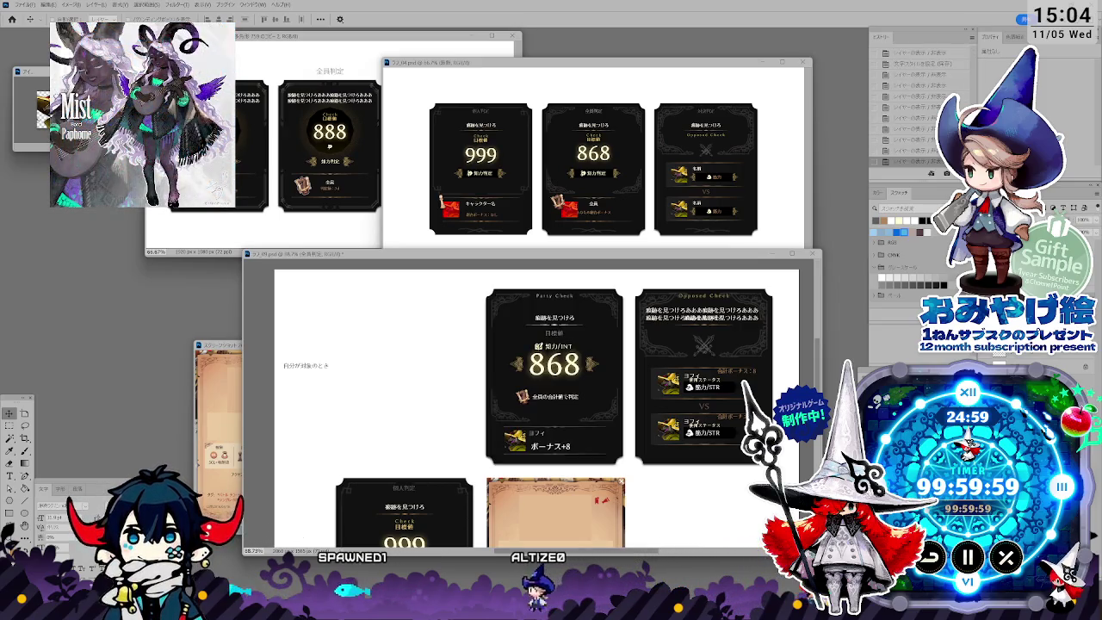
drag(567, 422, 416, 424)
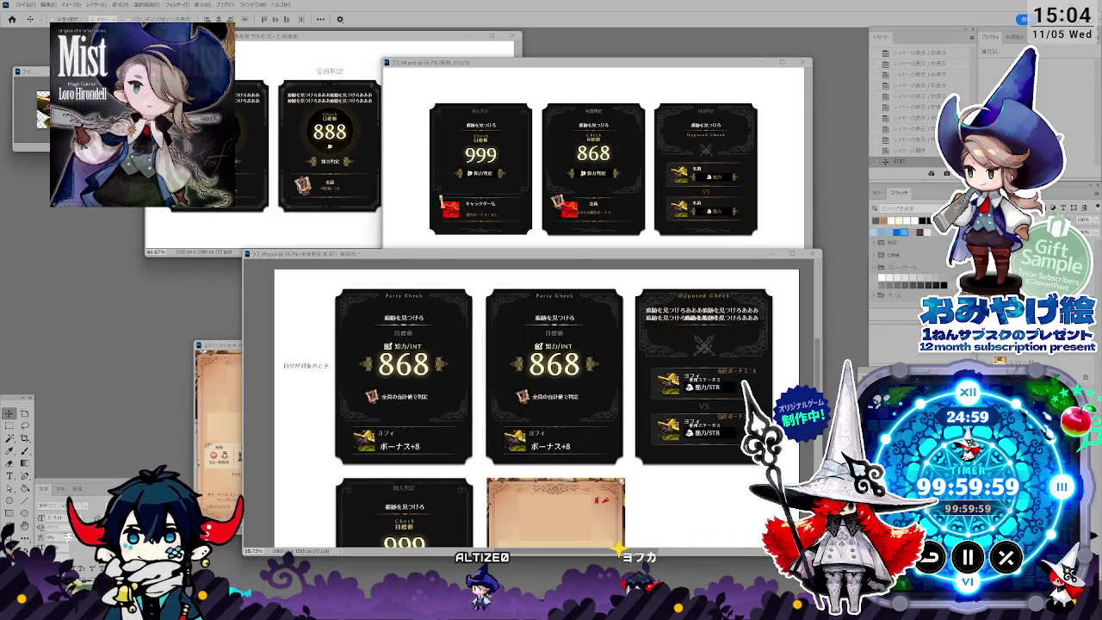
Step: Change the copied card's heading from Party Check to Check and commit the edit
key(t)
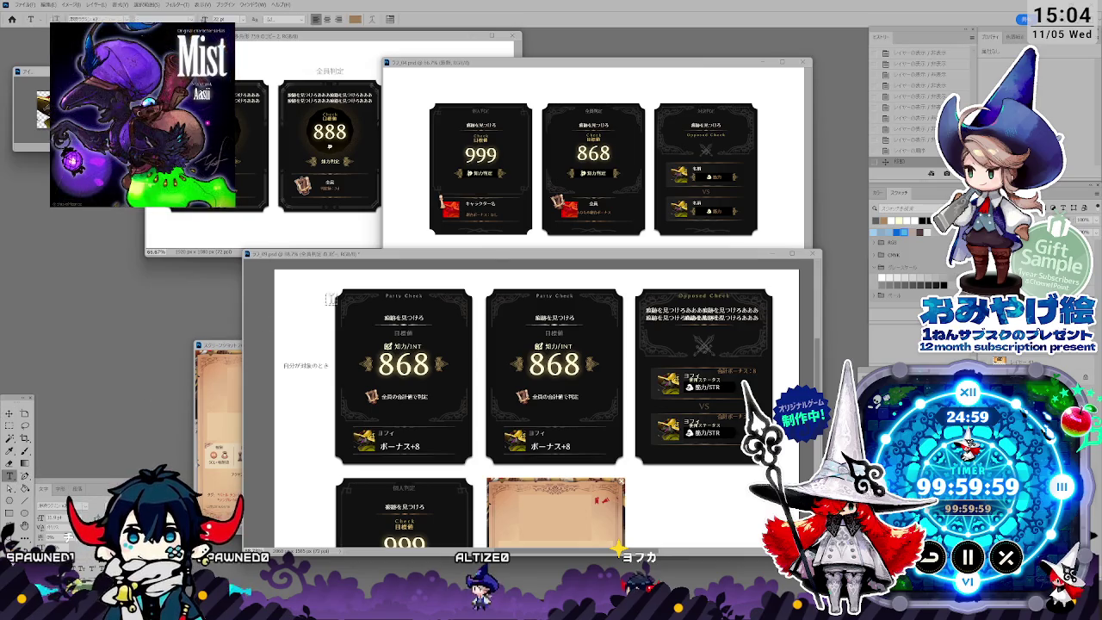
click(403, 295)
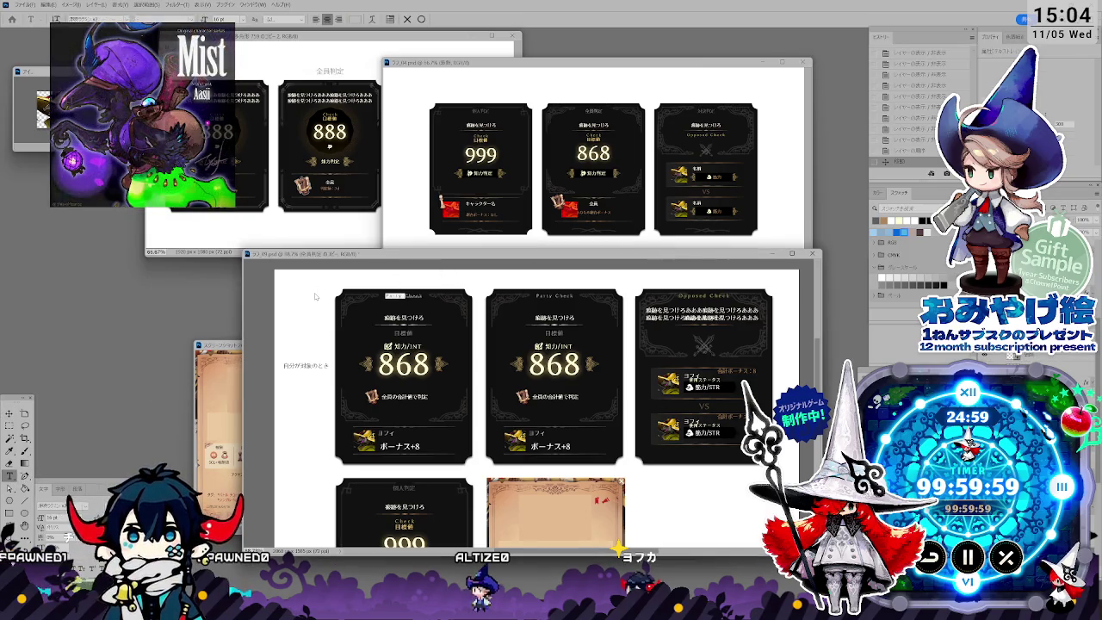
text(Check)
key(ctrl+Return)
key(v)
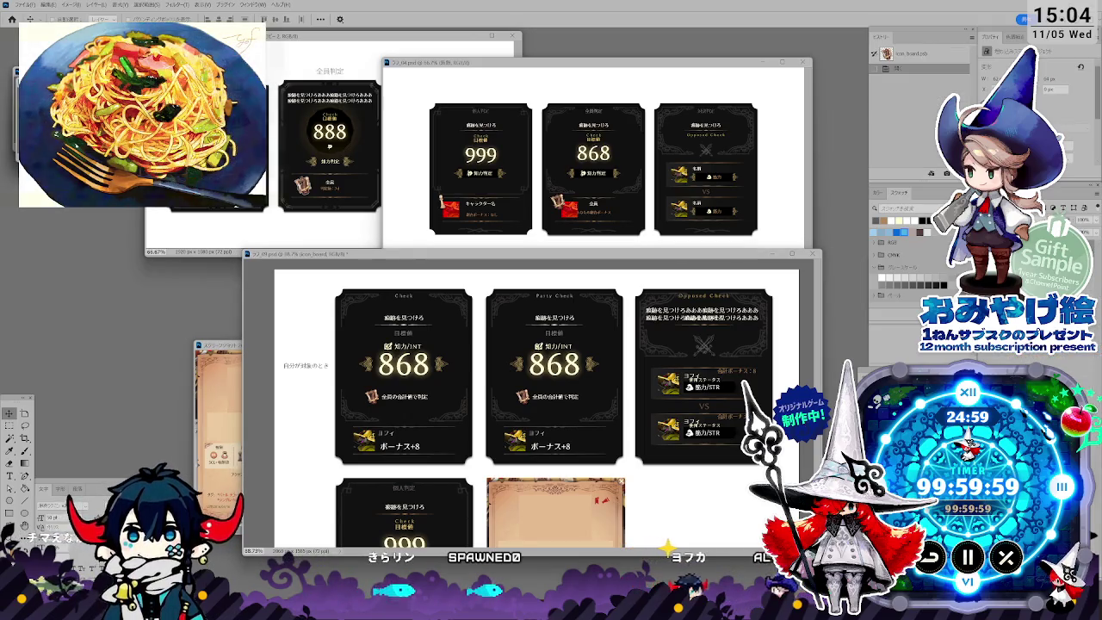
key(alt+i)
Step: Apply a new canvas size to icon_board.psb, then close it and answer the save prompt
key(s)
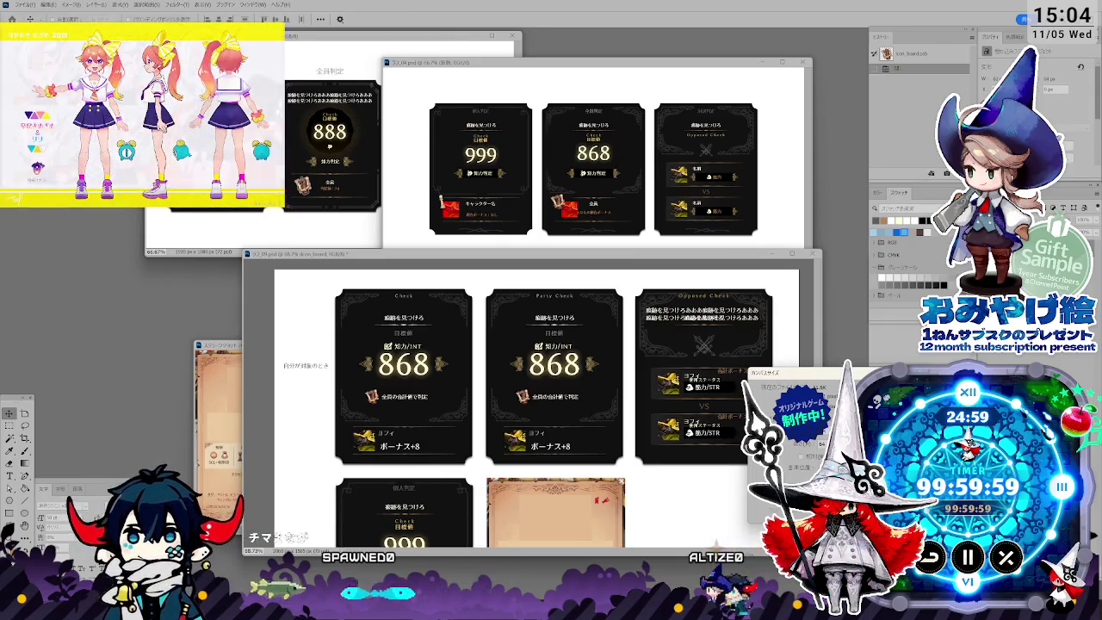
key(Return)
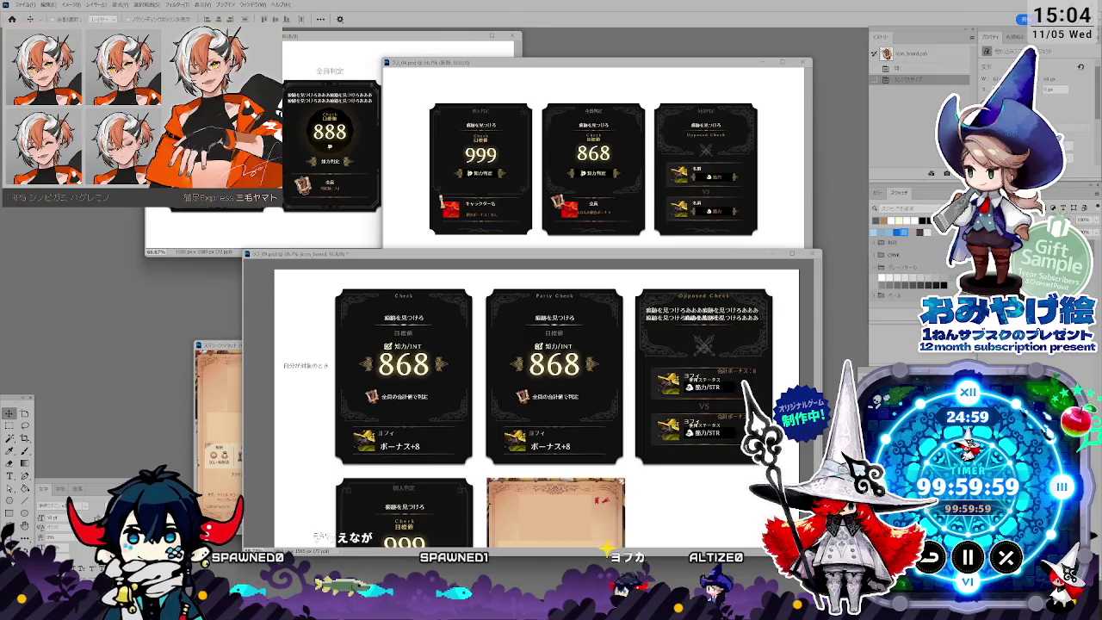
click(381, 400)
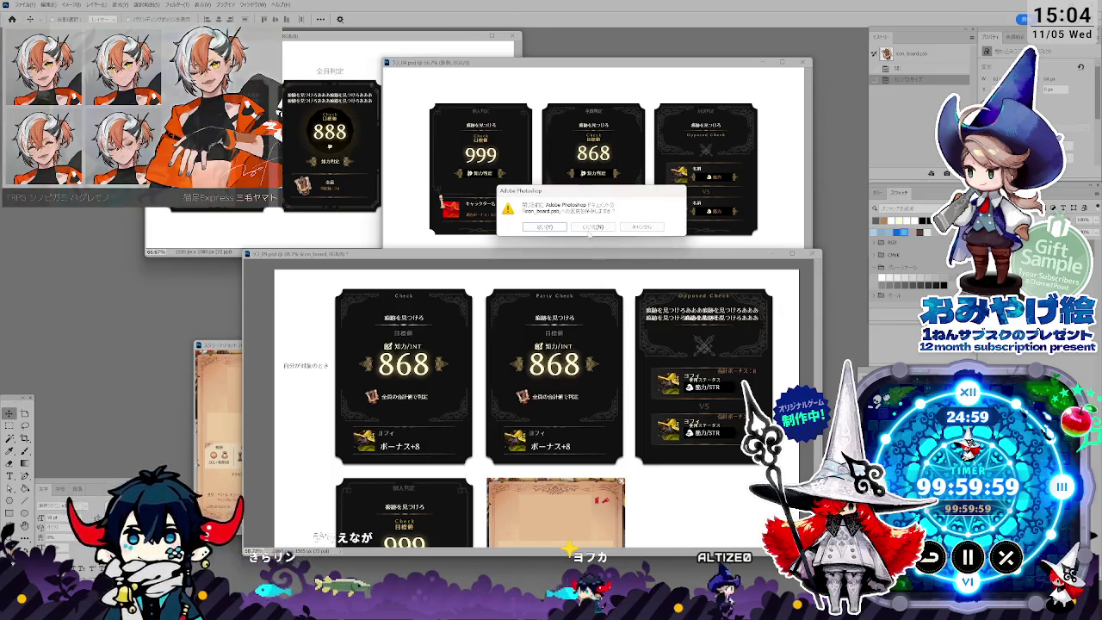
key(Return)
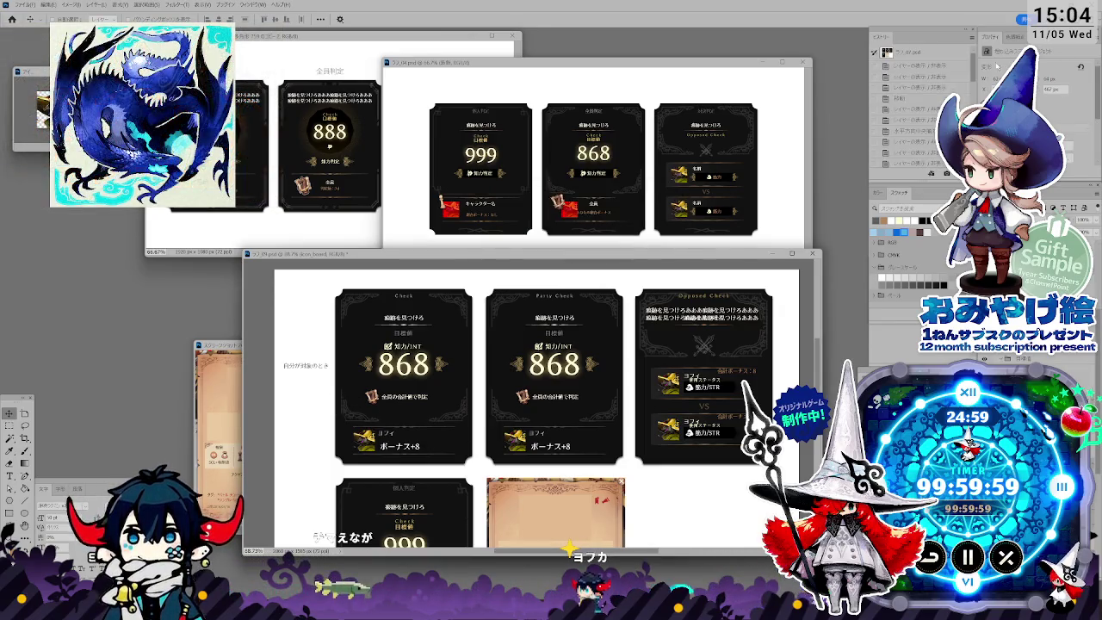
Step: Select the Check layer and bring the check-card sheet back to the front
click(420, 426)
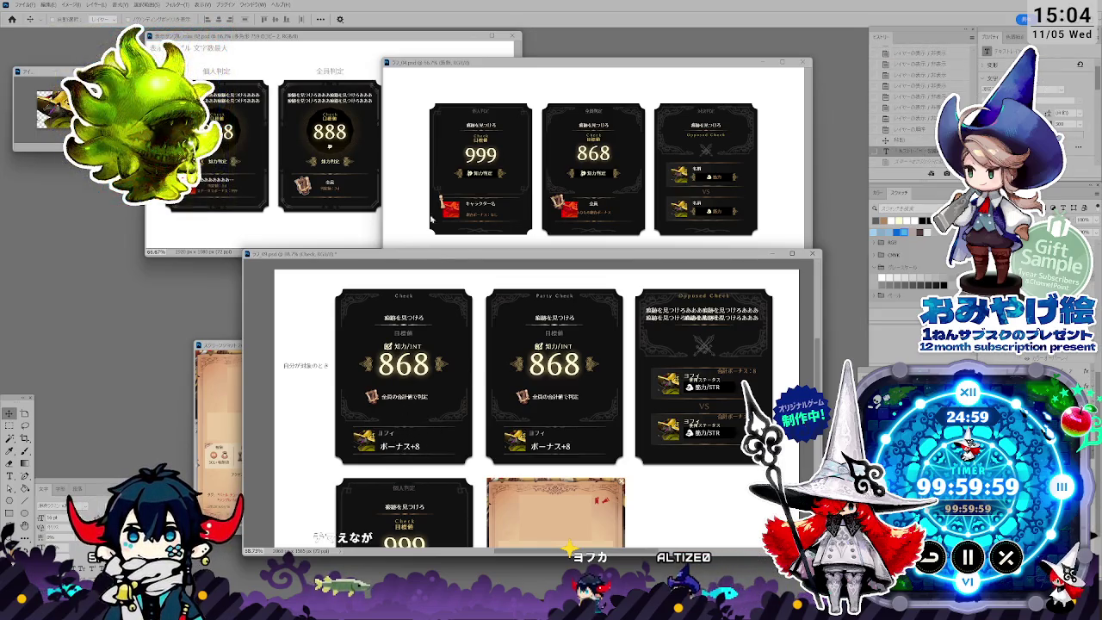
click(437, 213)
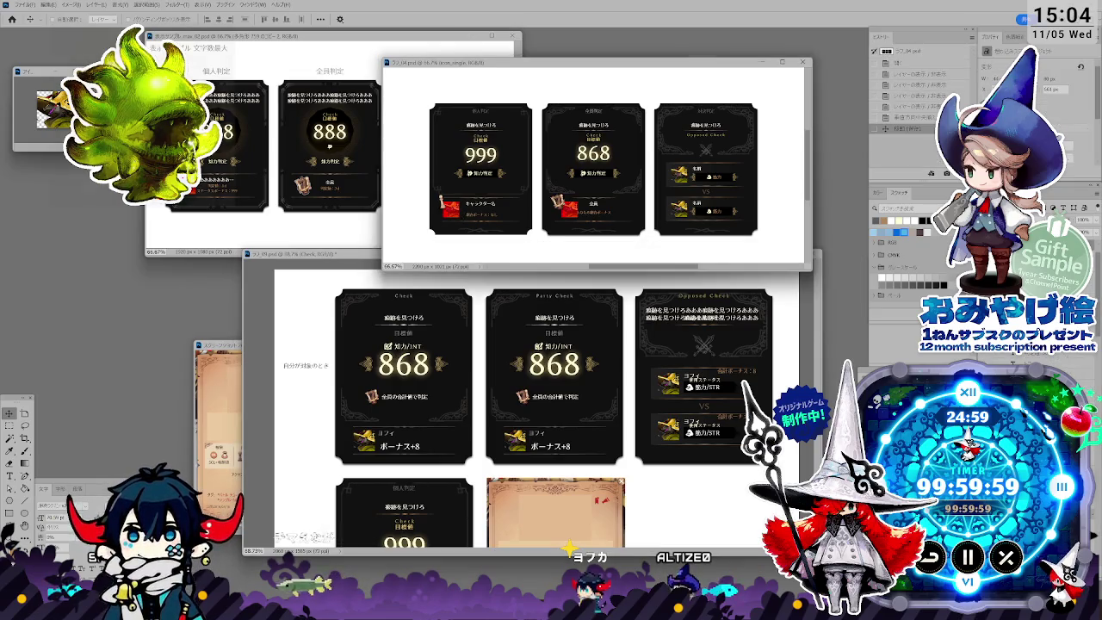
click(450, 441)
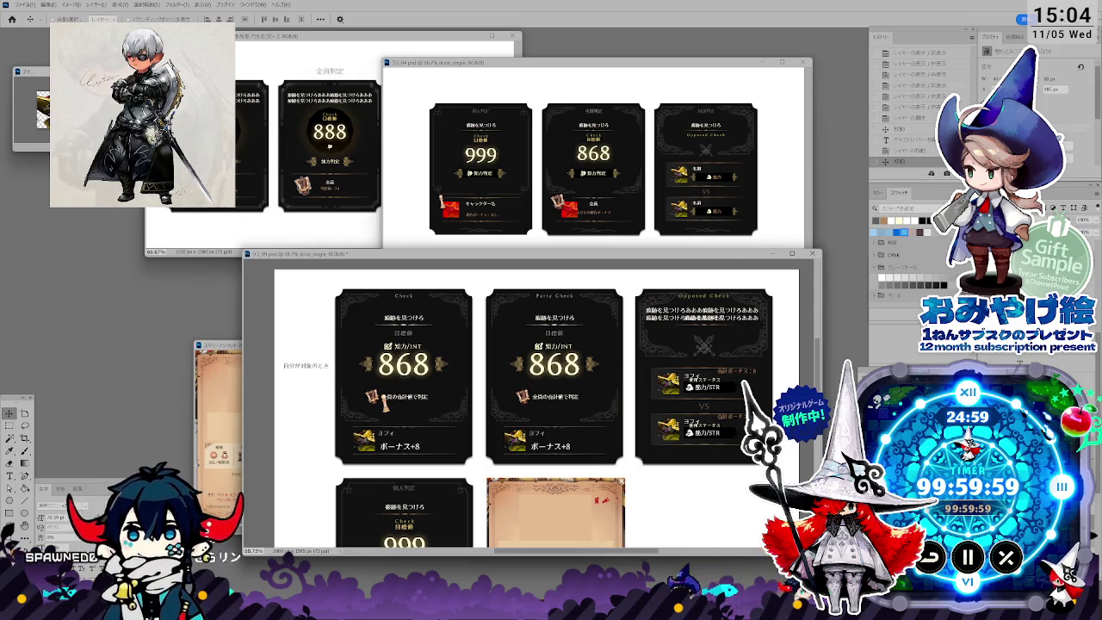
Step: Open icon_board.png from the アイコン folder as a separate Photoshop document
key(alt+Tab)
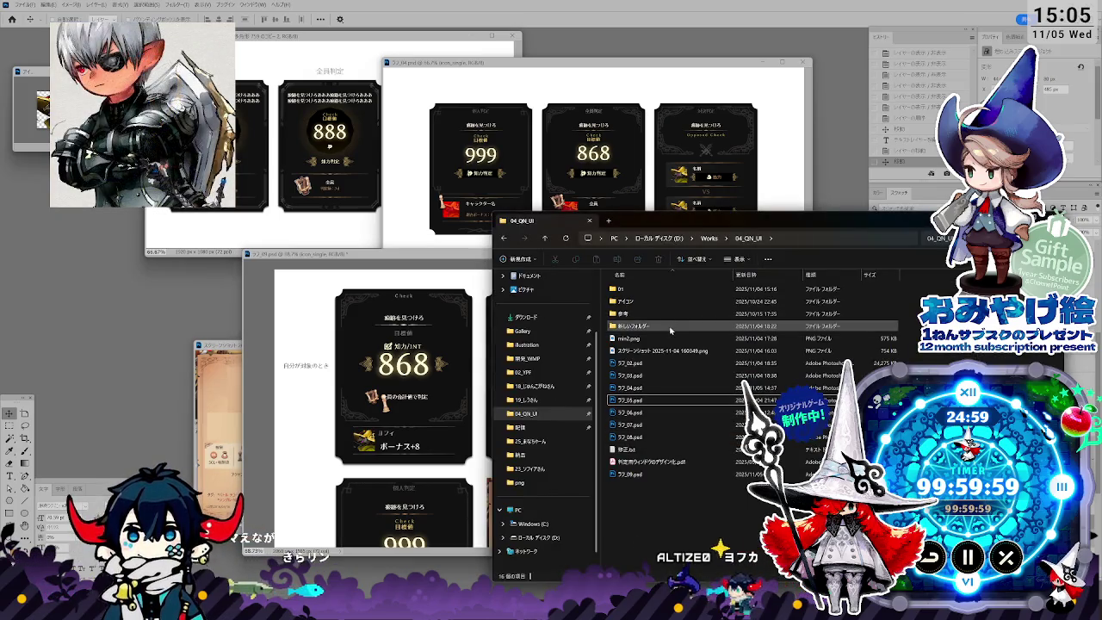
click(652, 302)
double_click(652, 303)
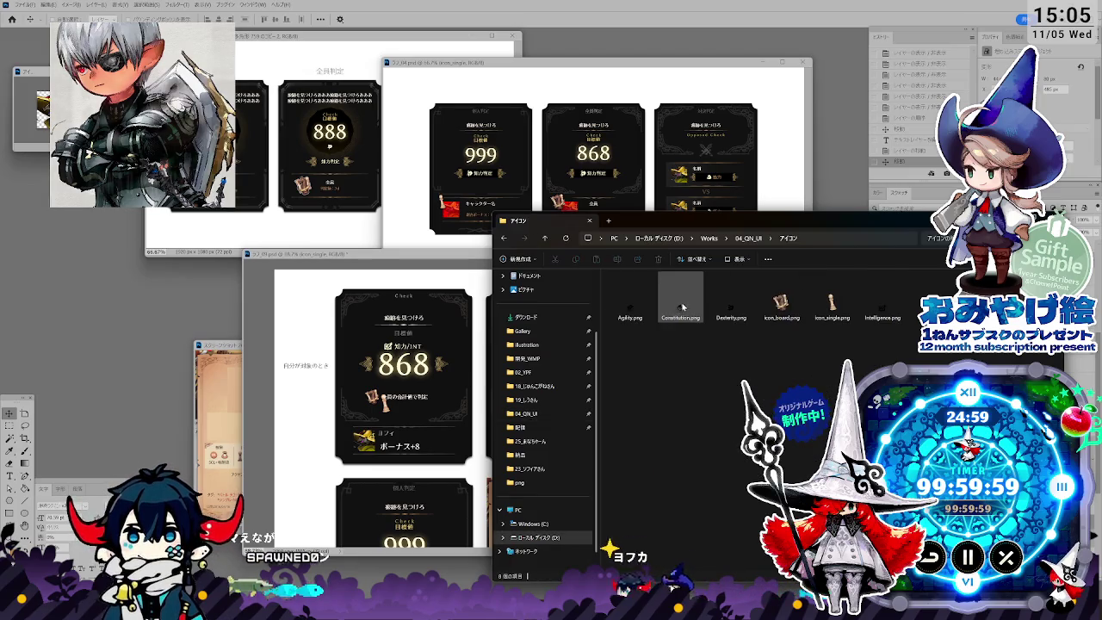
drag(781, 297, 98, 337)
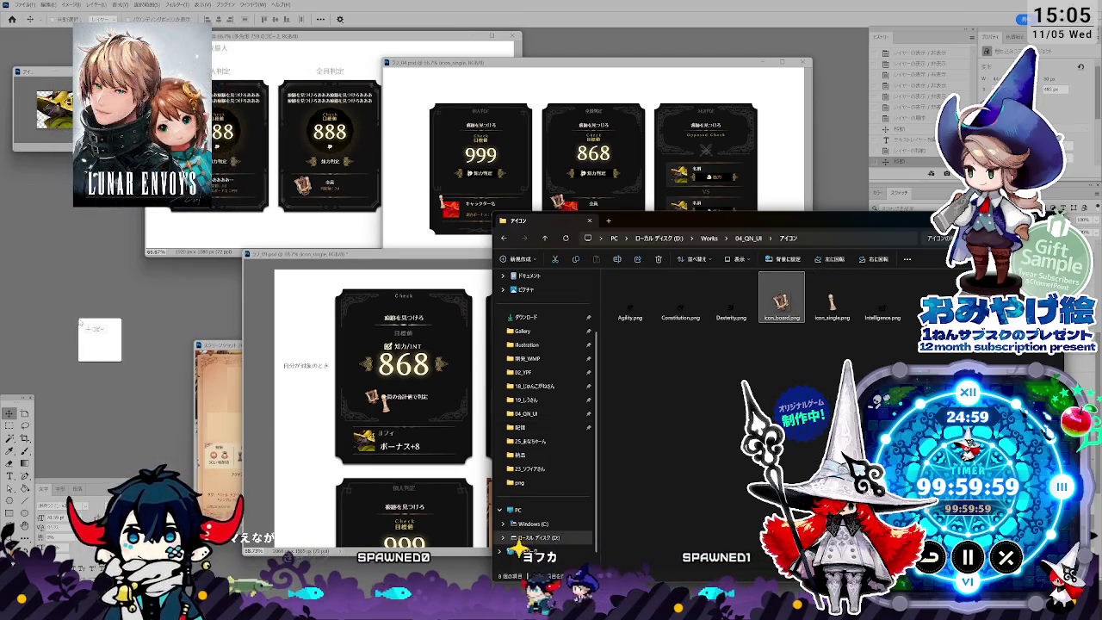
drag(36, 86, 167, 337)
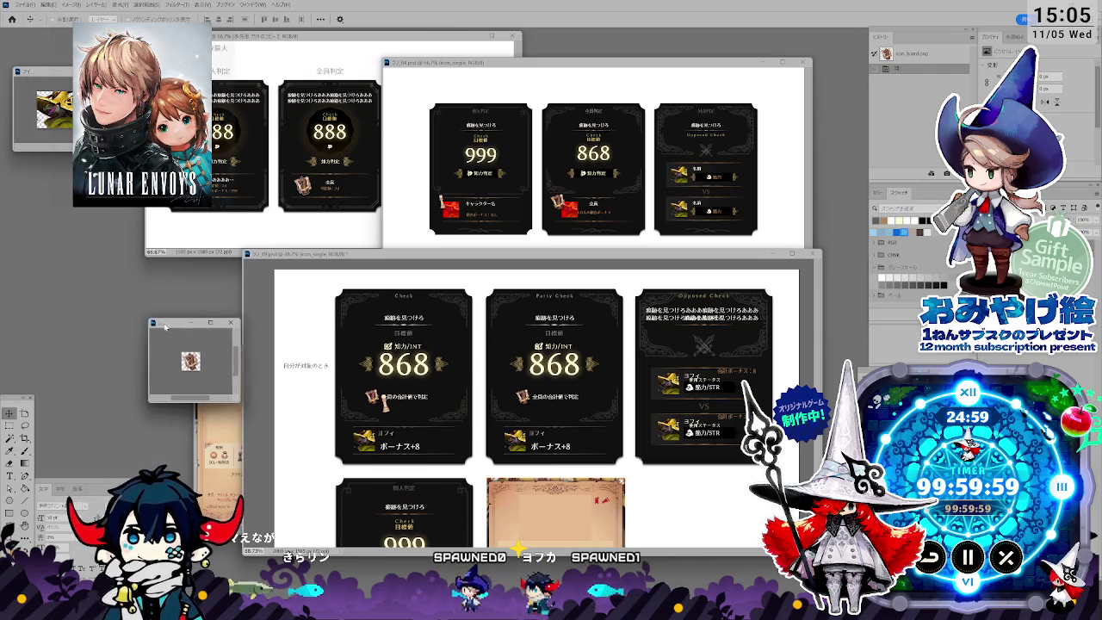
Step: Place icon_single.png onto icon_board and begin saving it as icon_board.psd
key(alt+Tab)
click(827, 306)
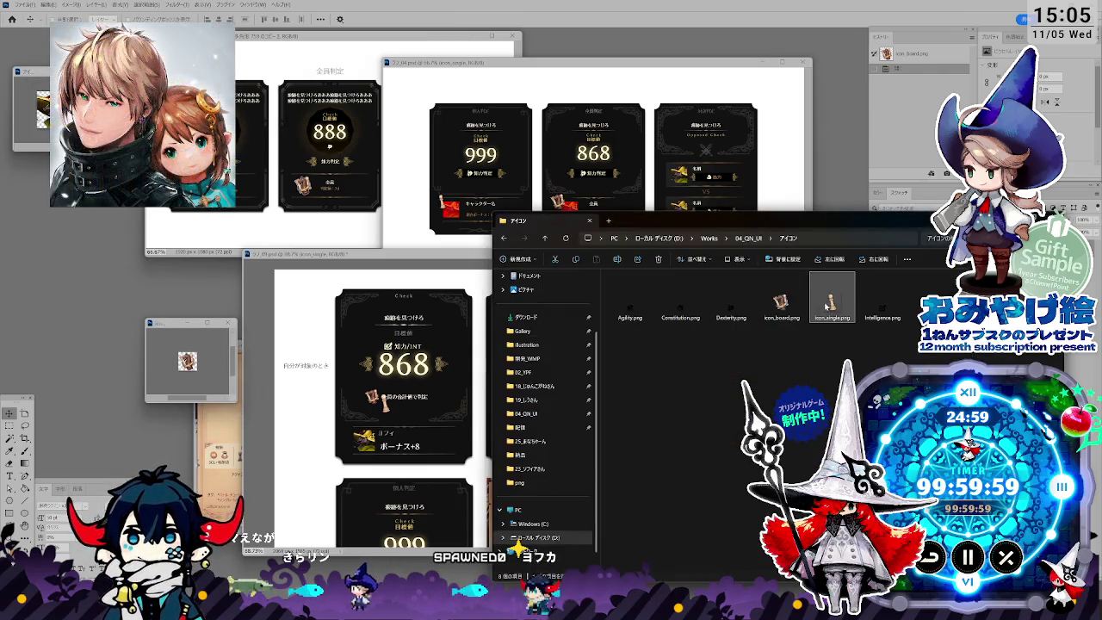
drag(646, 253, 189, 357)
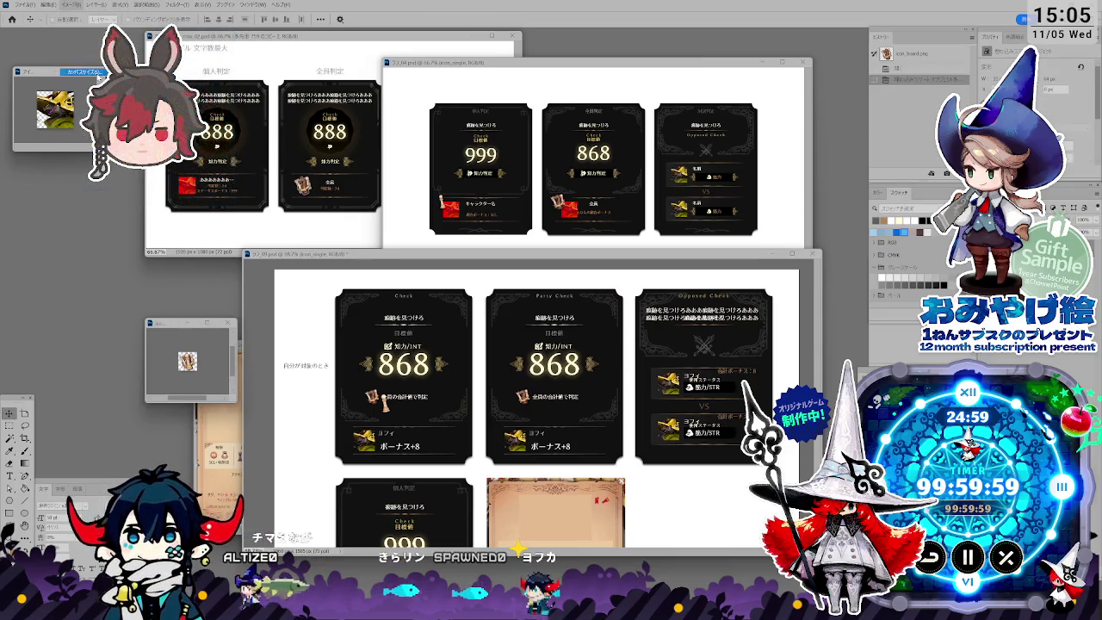
key(ctrl+alt+c)
key(Escape)
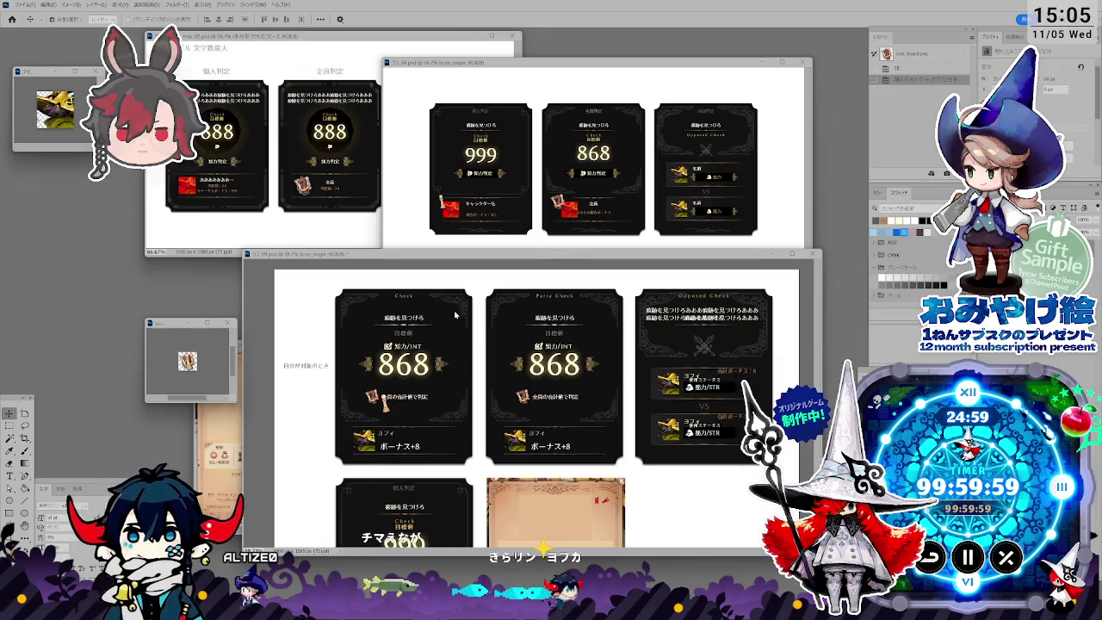
key(ctrl+shift+s)
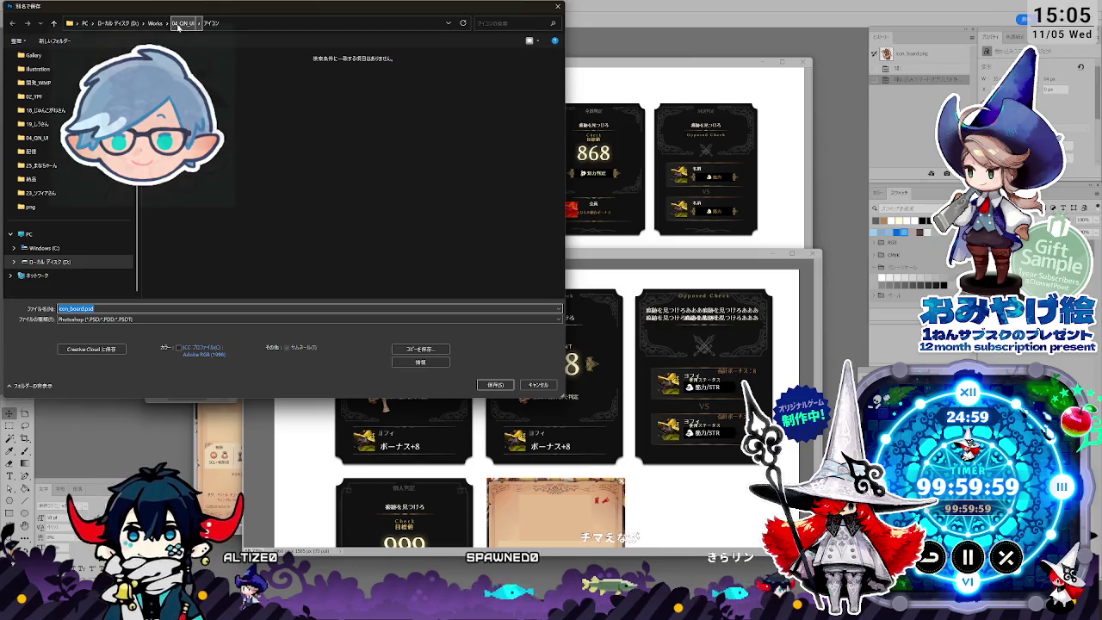
Step: Confirm saving icon_board.psd and accept the compatibility format options
click(496, 386)
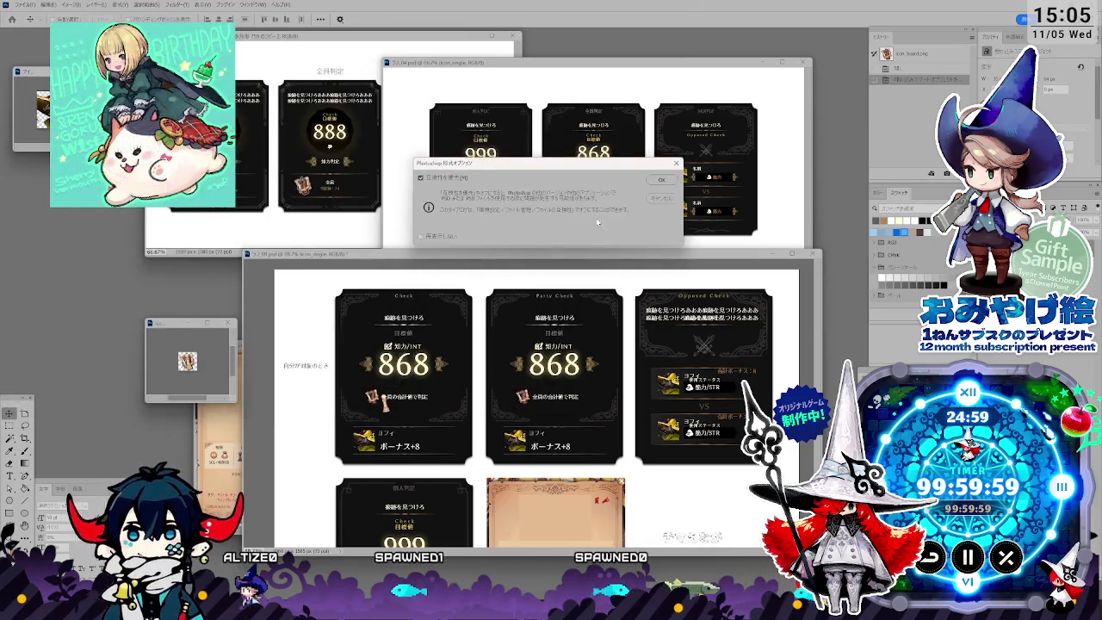
click(660, 180)
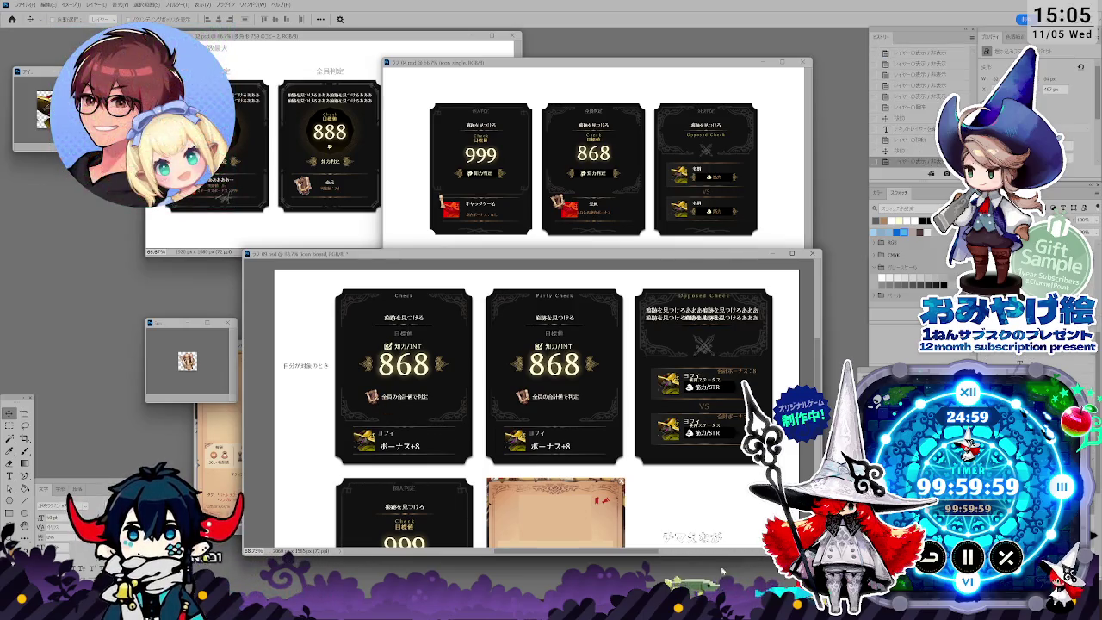
Step: Drop icon_board.psd onto the card sheet, enlarge its window, and zoom into the parchment card
mouse_move(831, 295)
mouse_down()
mouse_move(452, 379)
mouse_move(483, 372)
mouse_up()
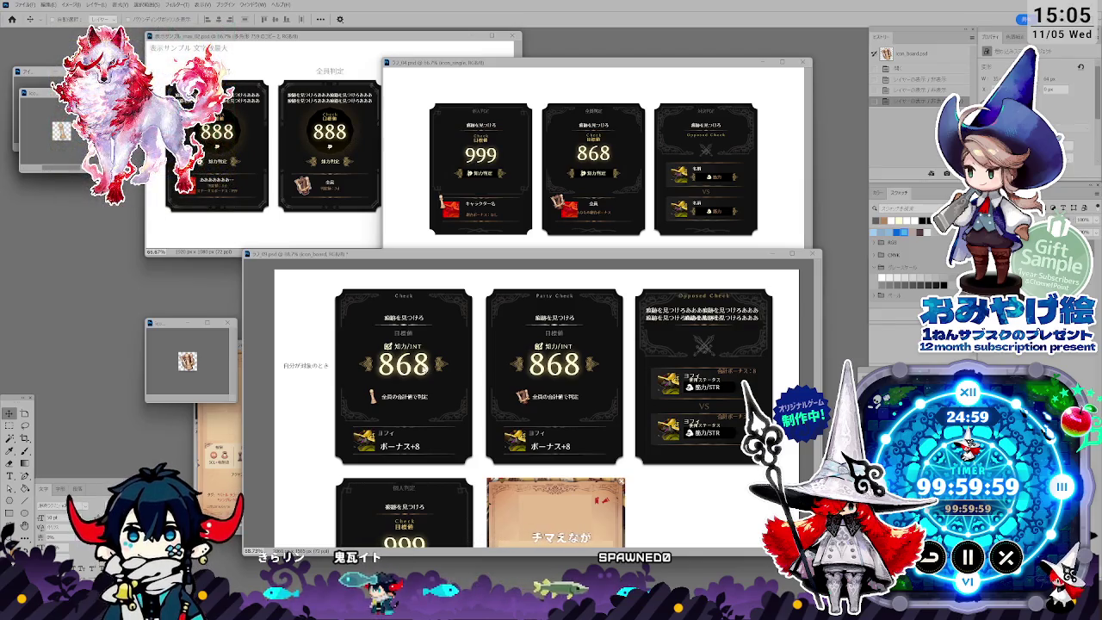
mouse_move(499, 257)
mouse_down()
mouse_move(516, 255)
mouse_move(506, 251)
mouse_up()
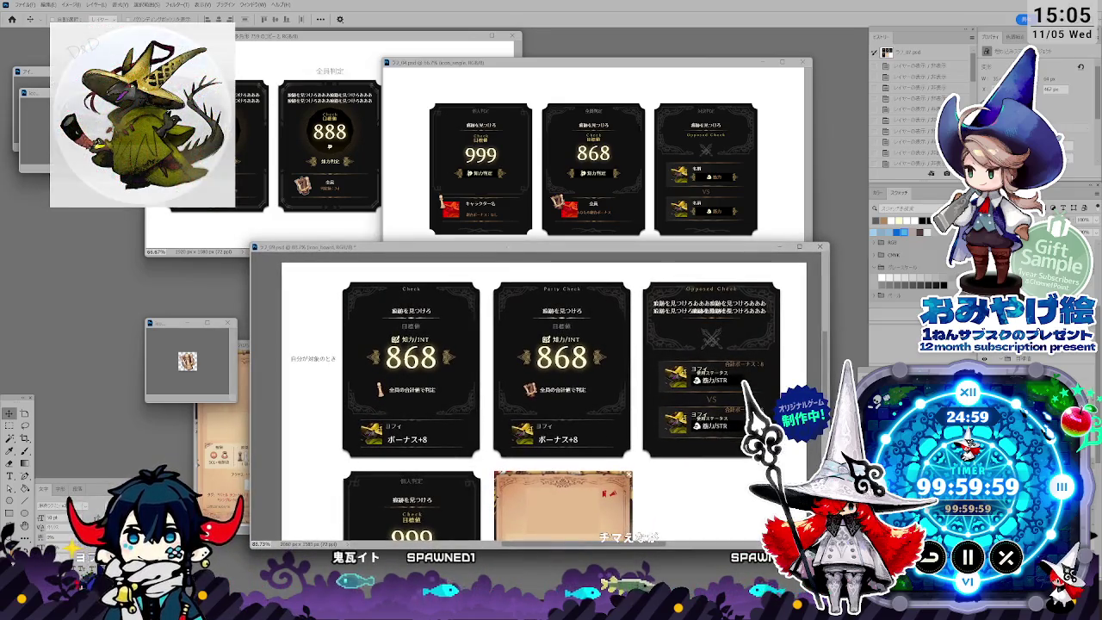
drag(828, 547, 848, 575)
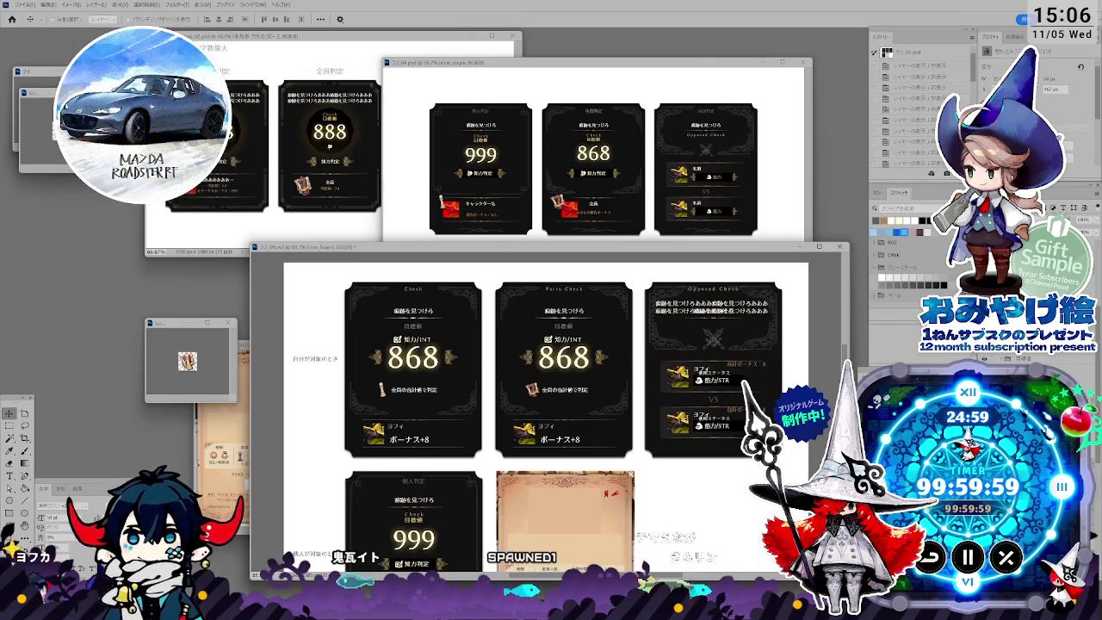
scroll(697, 518, up, 2)
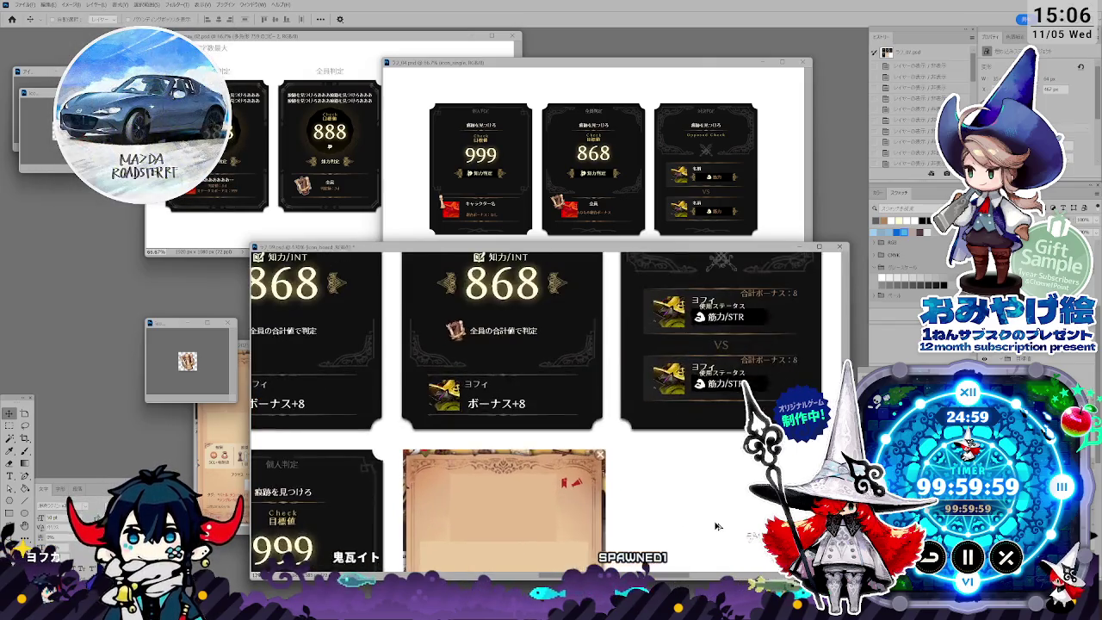
scroll(713, 522, up, 2)
scroll(697, 522, up, 2)
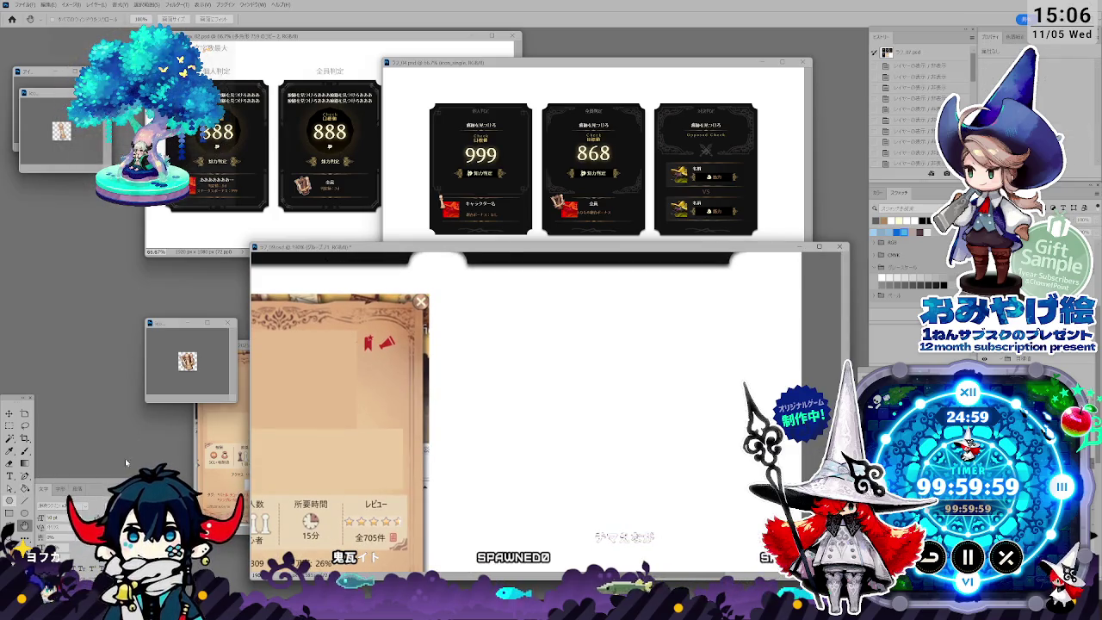
Step: Draw a grey hexagon in the sheet's blank area and shift it down-right
key(u)
mouse_move(484, 340)
mouse_down()
mouse_move(578, 433)
mouse_move(536, 389)
mouse_up()
key(v)
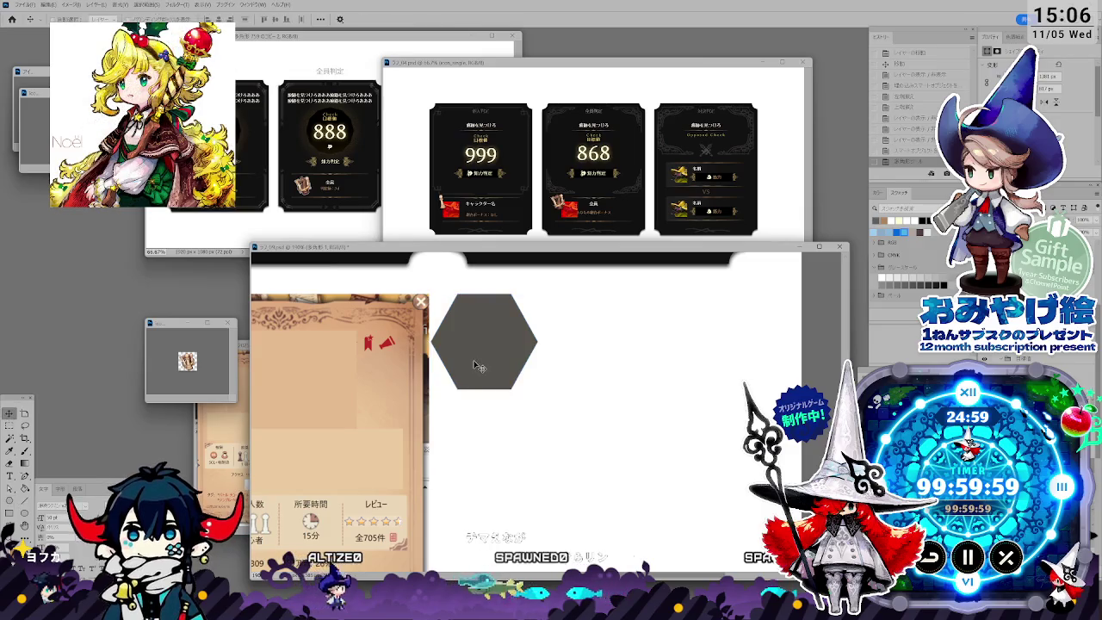
drag(478, 366, 526, 398)
Step: Drag the hexagon's right anchor point to stretch it into a wide, flattened plate
key(a)
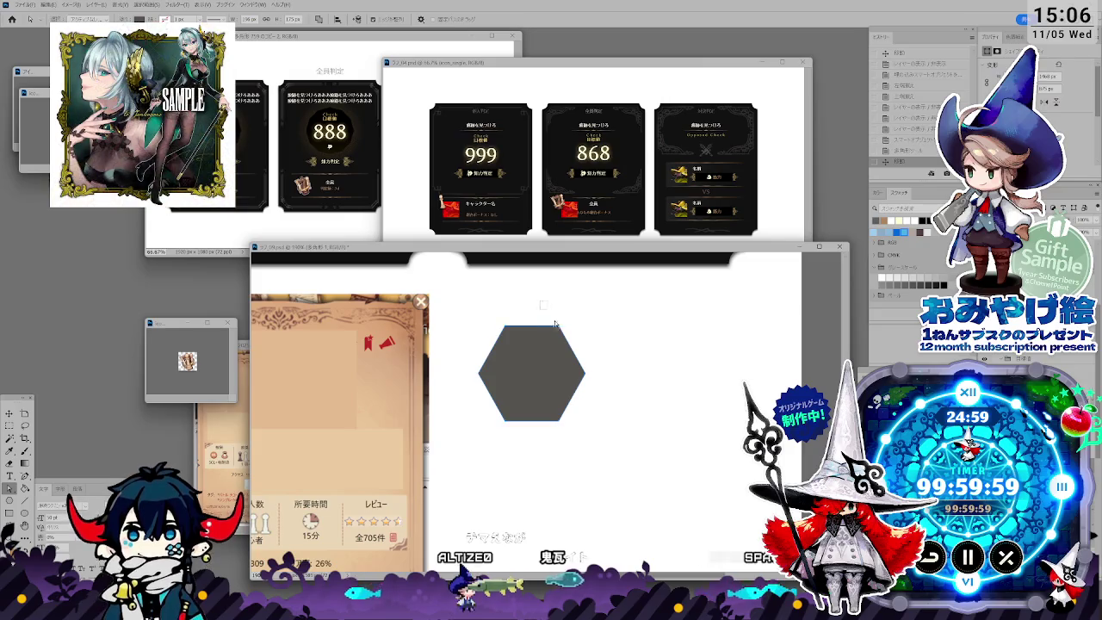
scroll(544, 345, up, 1)
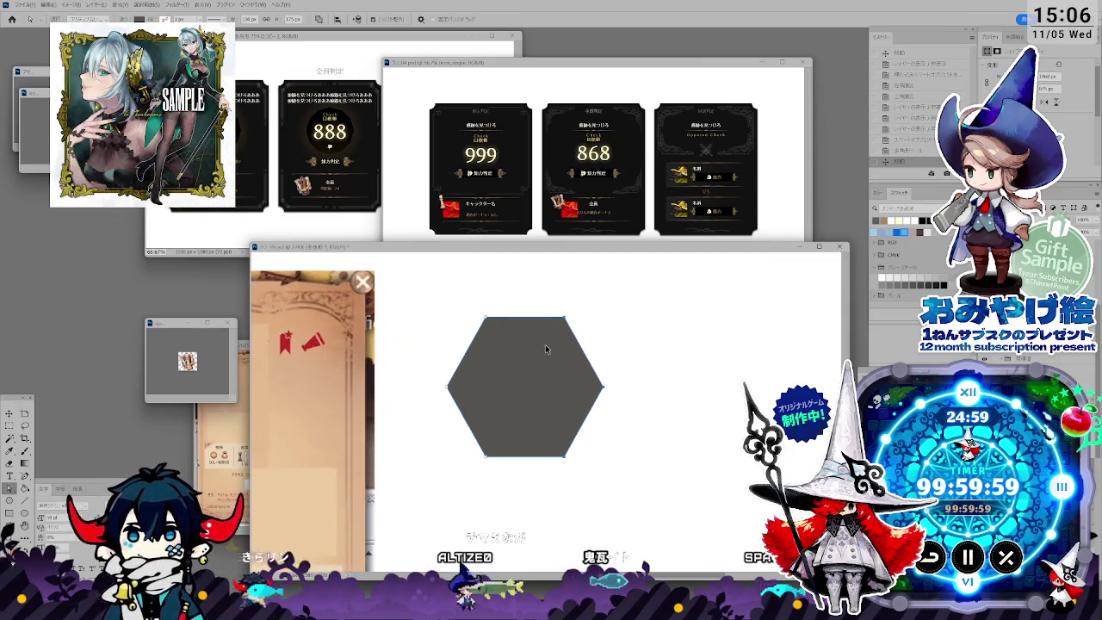
scroll(545, 344, up, 1)
scroll(545, 344, up, 1)
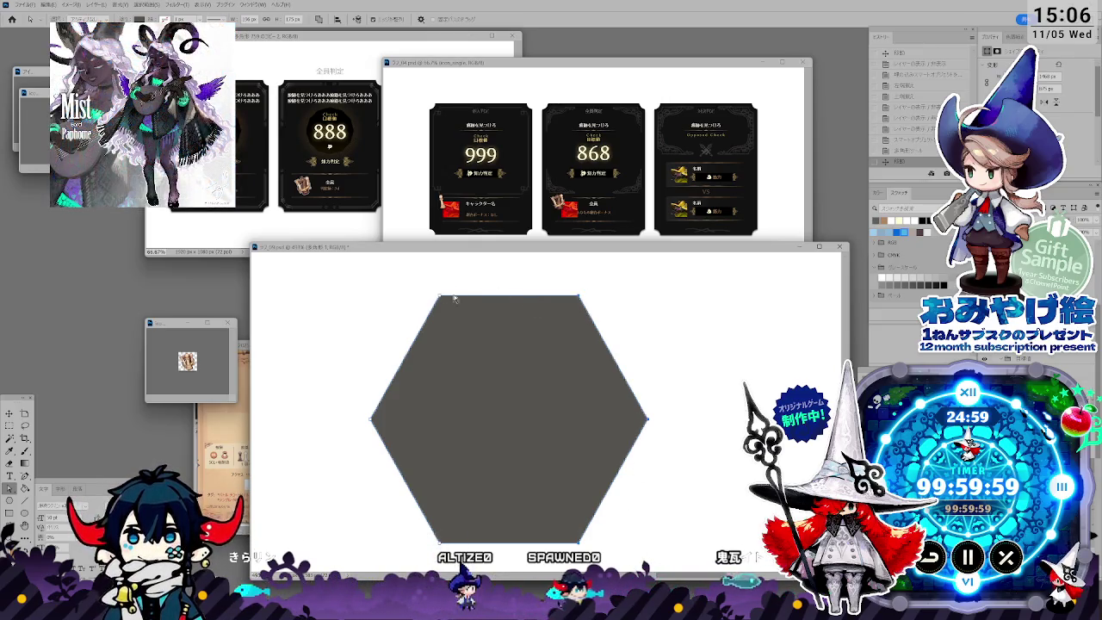
drag(649, 422, 740, 421)
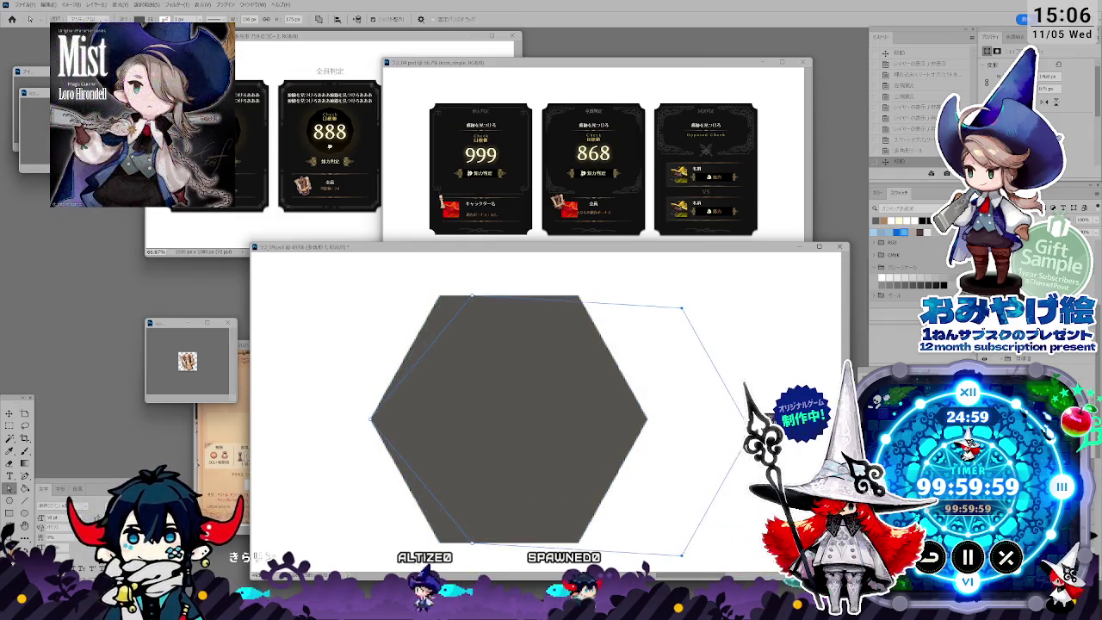
mouse_move(740, 422)
mouse_down()
mouse_move(634, 419)
mouse_move(826, 419)
mouse_up()
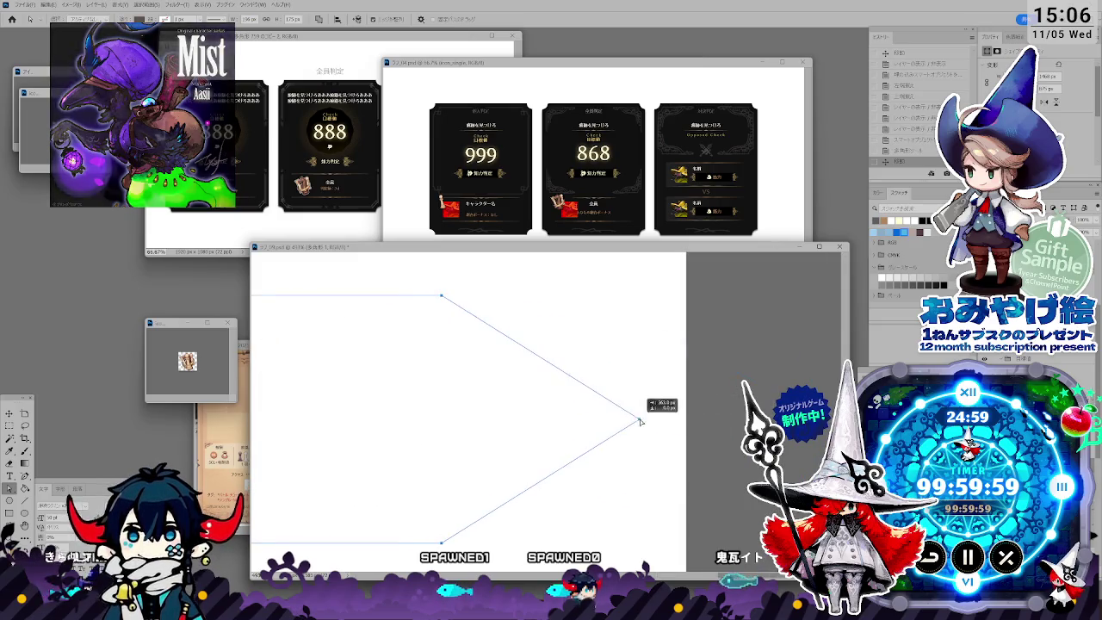
key(Return)
scroll(415, 455, down, 2)
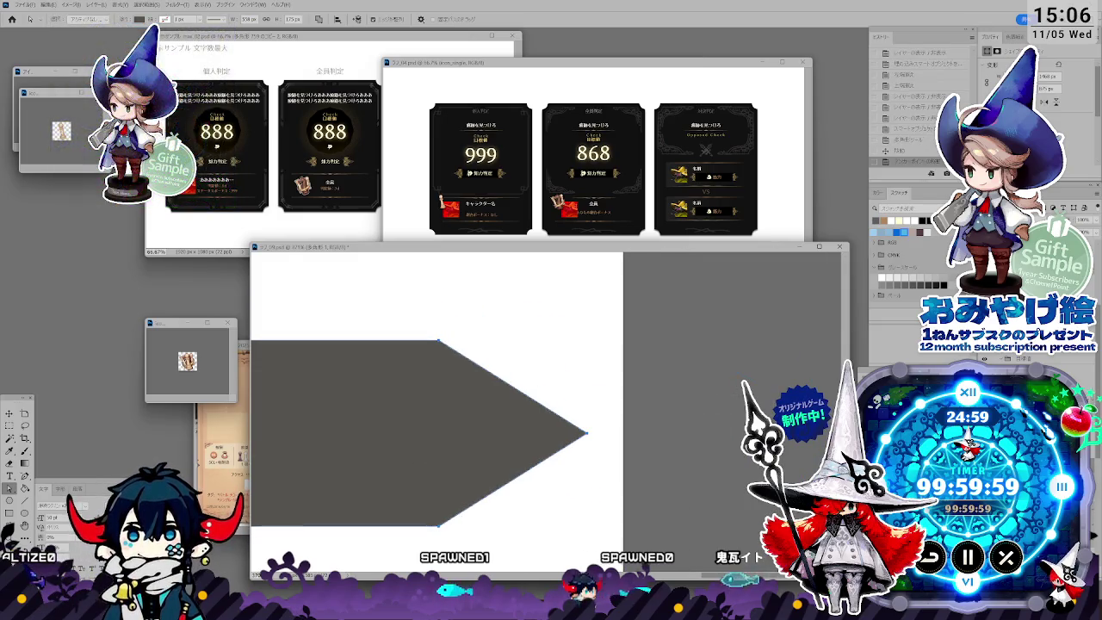
drag(749, 576, 708, 578)
scroll(613, 476, down, 1)
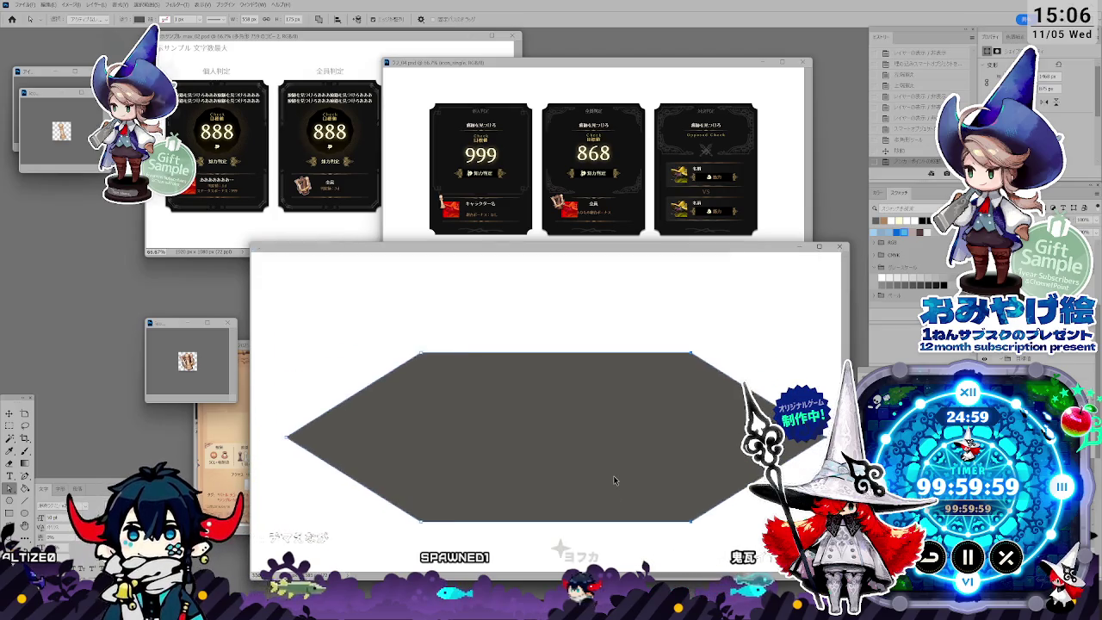
scroll(613, 475, down, 1)
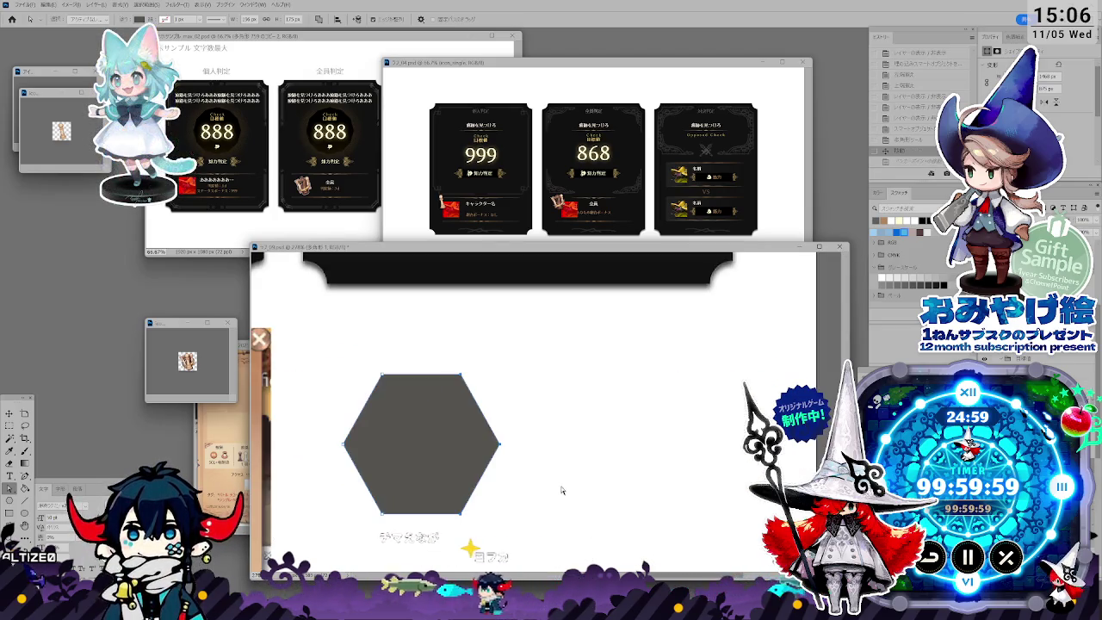
Step: Drag the hexagon's corner points into a zigzag, accepting the conversion to a path
drag(500, 448, 372, 544)
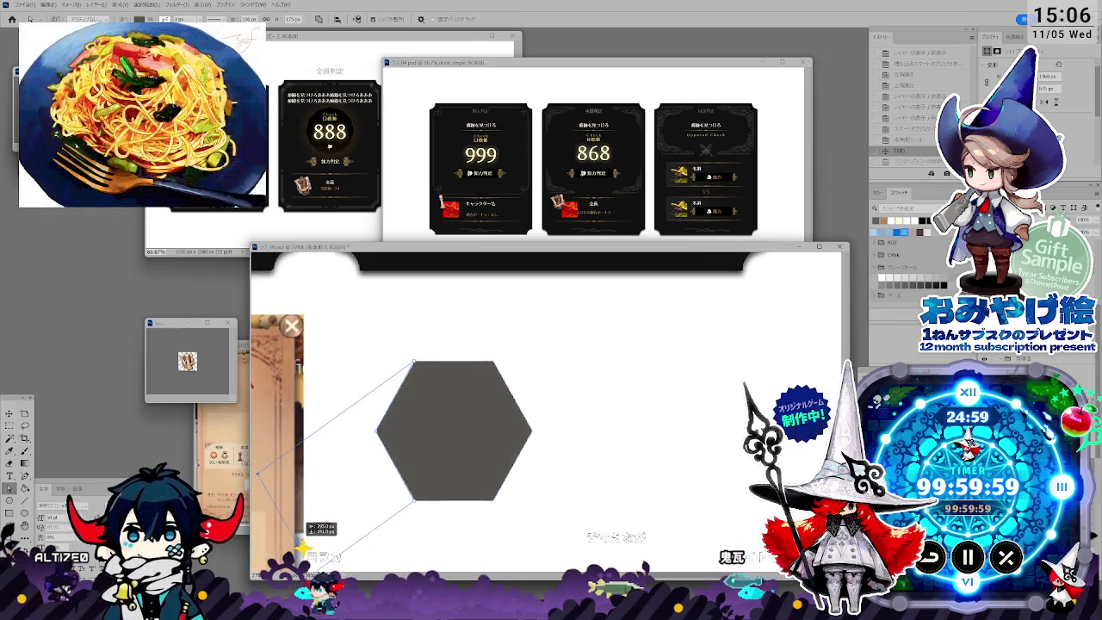
mouse_move(372, 544)
mouse_down()
mouse_move(397, 487)
mouse_move(412, 367)
mouse_up()
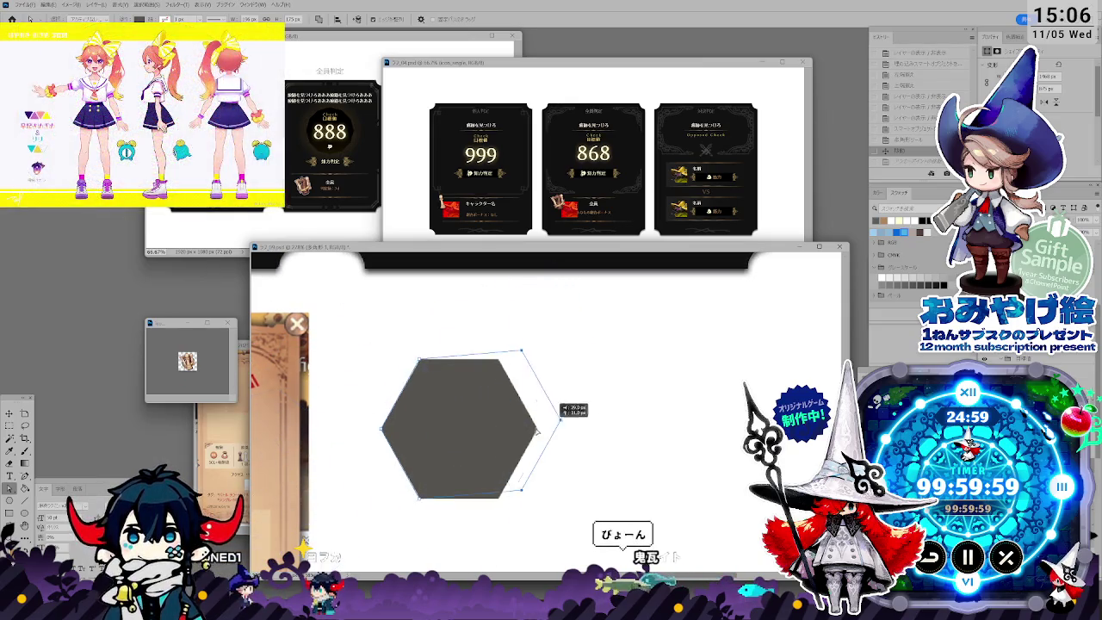
drag(412, 367, 471, 460)
click(611, 227)
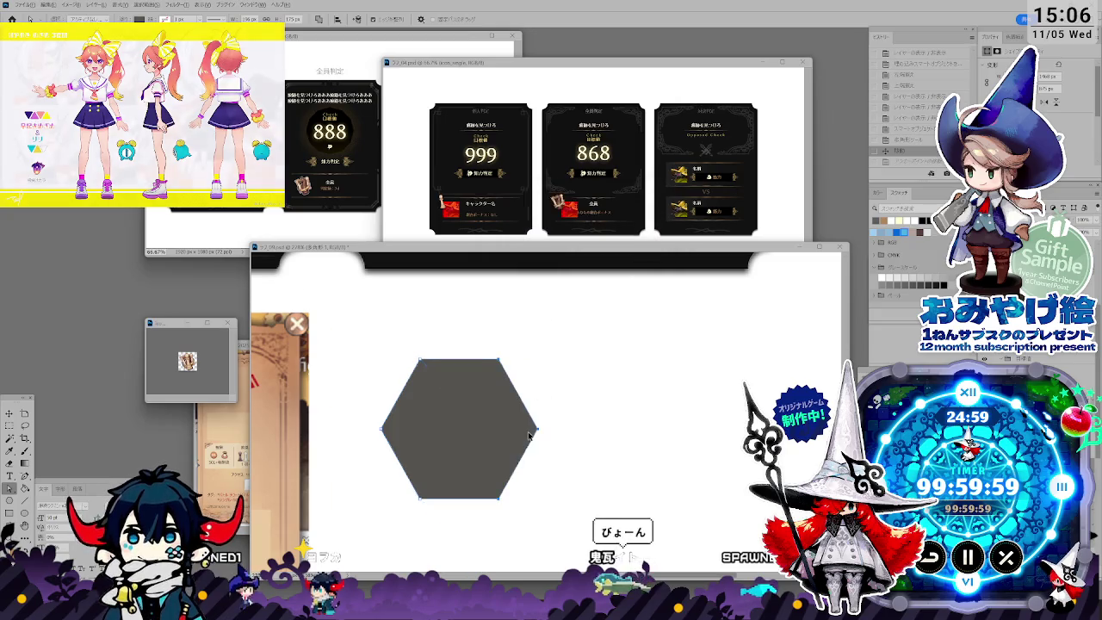
mouse_move(428, 429)
mouse_down()
mouse_move(312, 470)
mouse_move(318, 414)
mouse_move(520, 563)
mouse_move(408, 450)
mouse_up()
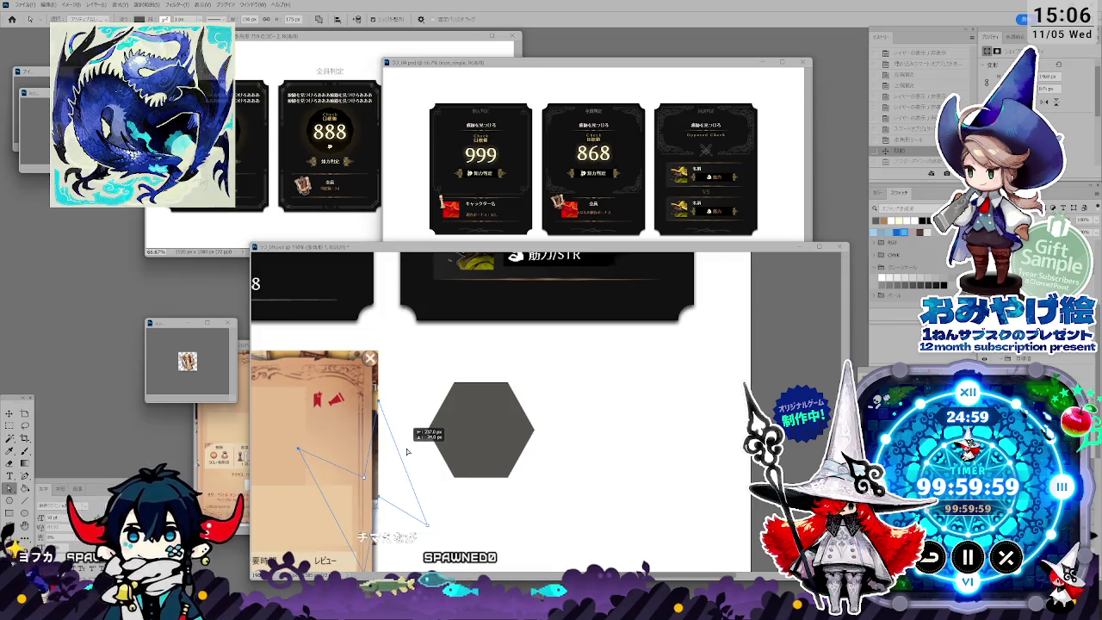
mouse_move(408, 450)
mouse_down()
mouse_move(540, 528)
mouse_move(524, 512)
mouse_move(385, 464)
mouse_up()
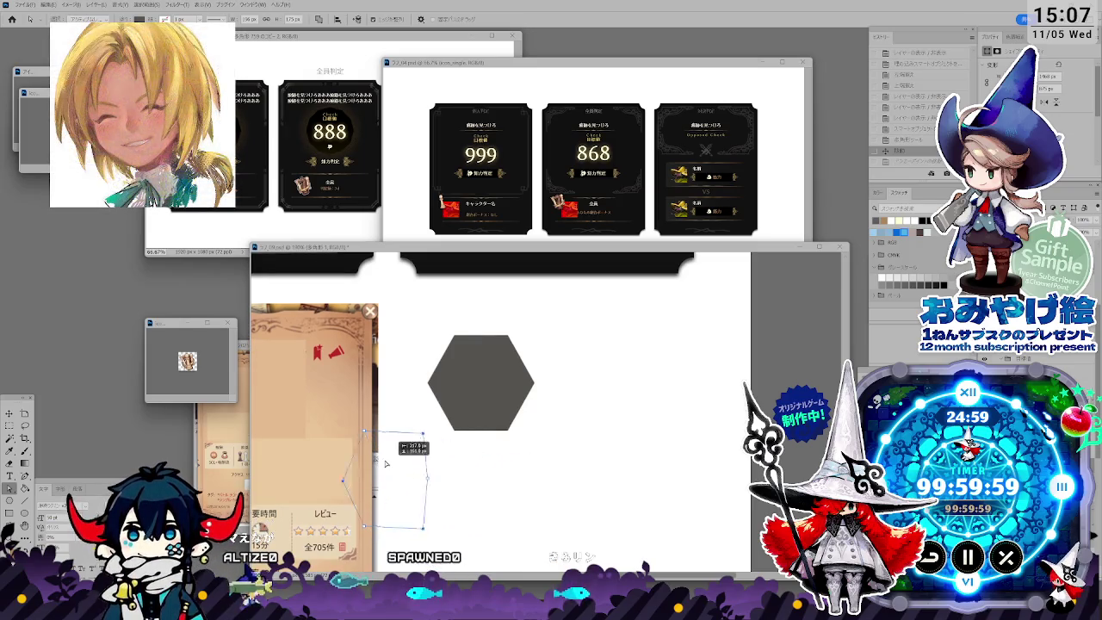
drag(504, 525, 548, 520)
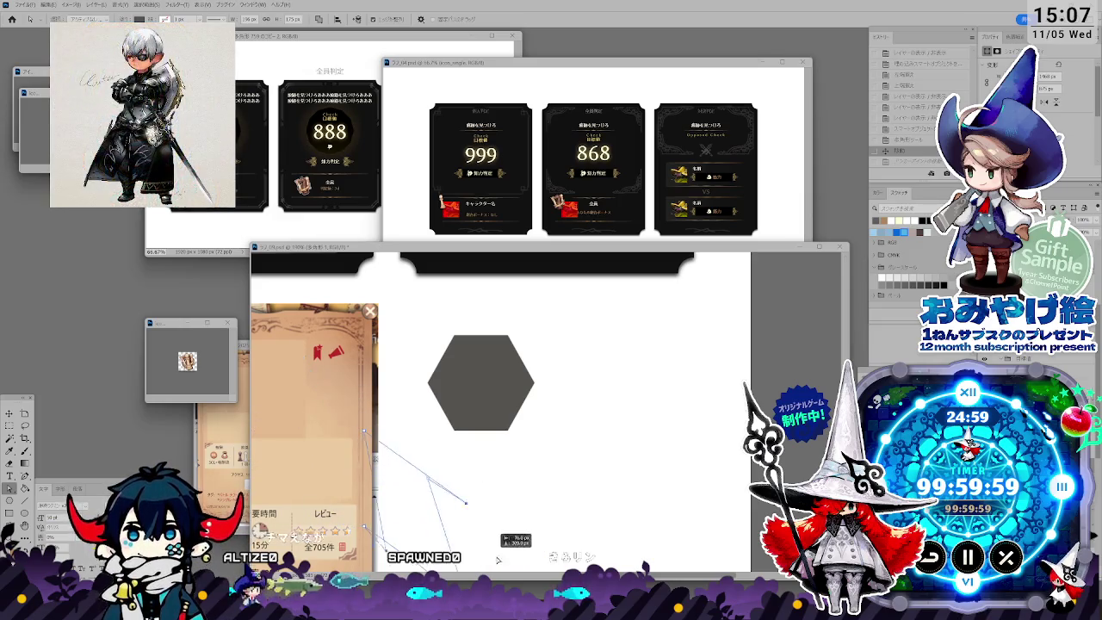
drag(547, 523, 543, 521)
Step: Revert to the unedited hexagon in History and delete it
click(582, 228)
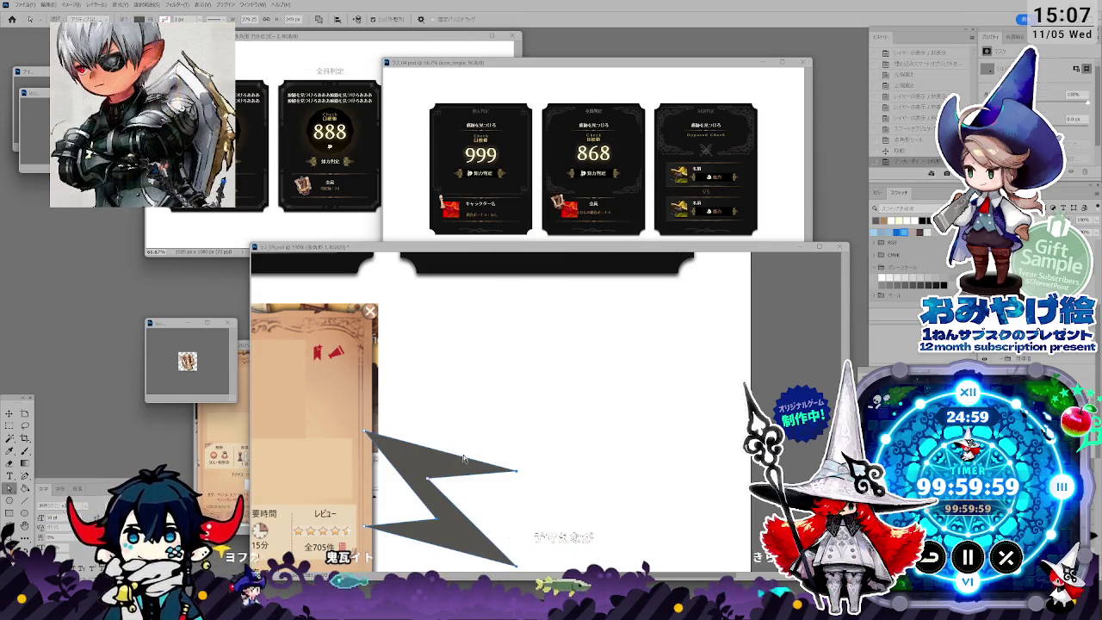
click(896, 154)
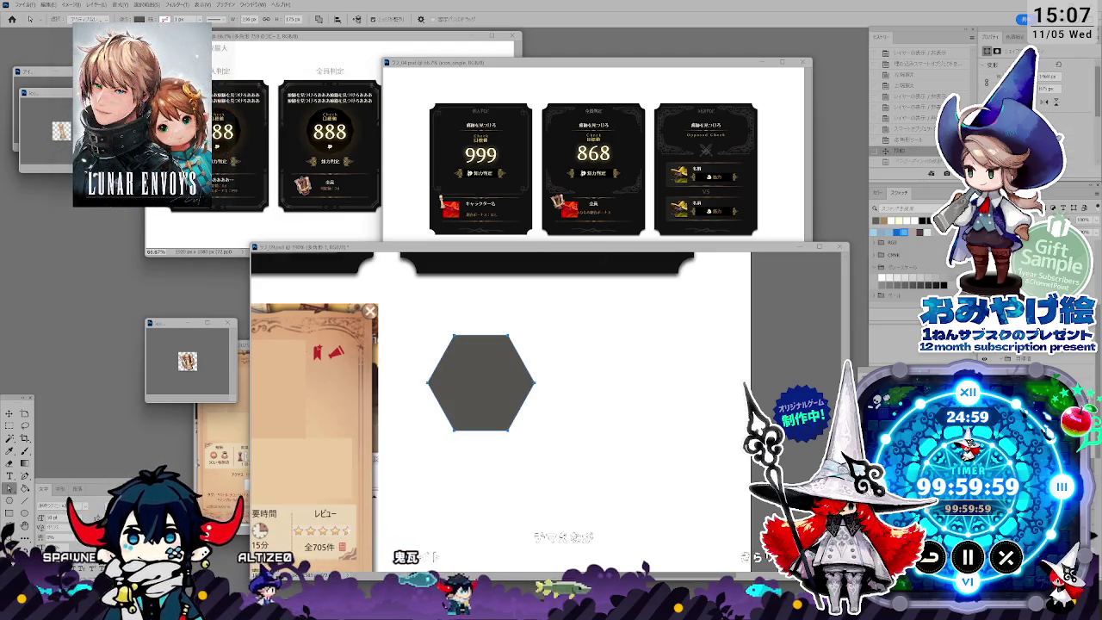
key(Delete)
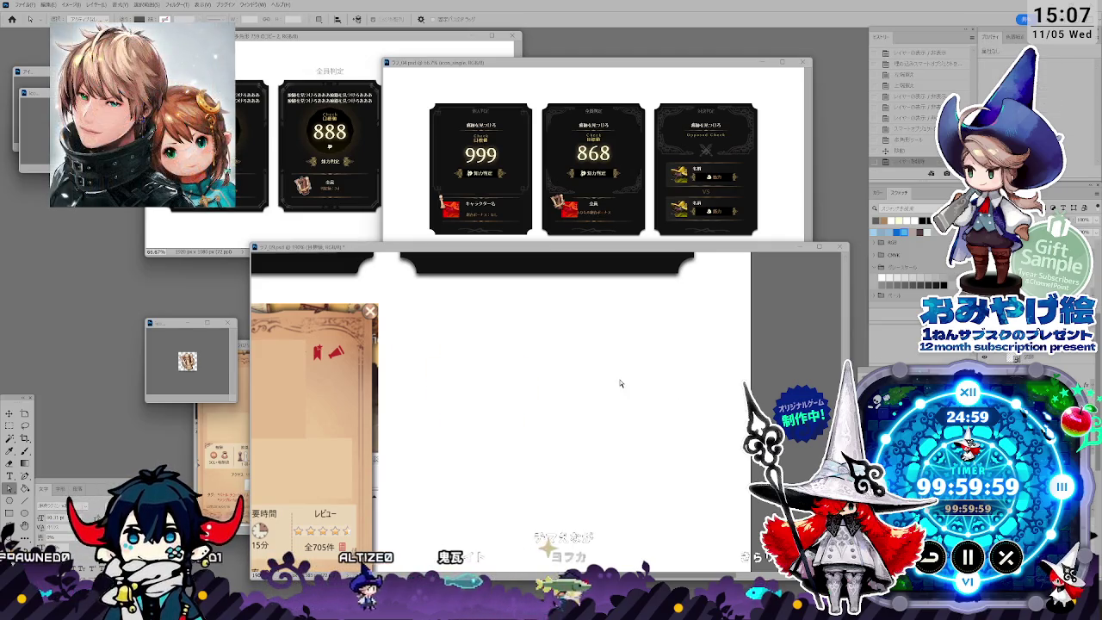
scroll(632, 427, down, 2)
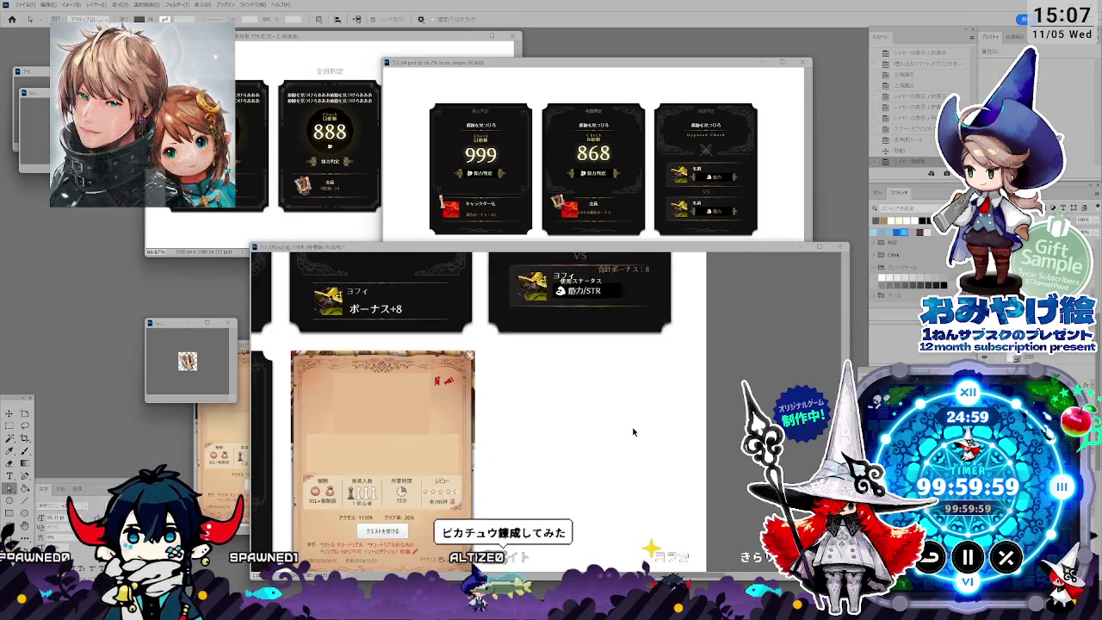
scroll(631, 431, down, 1)
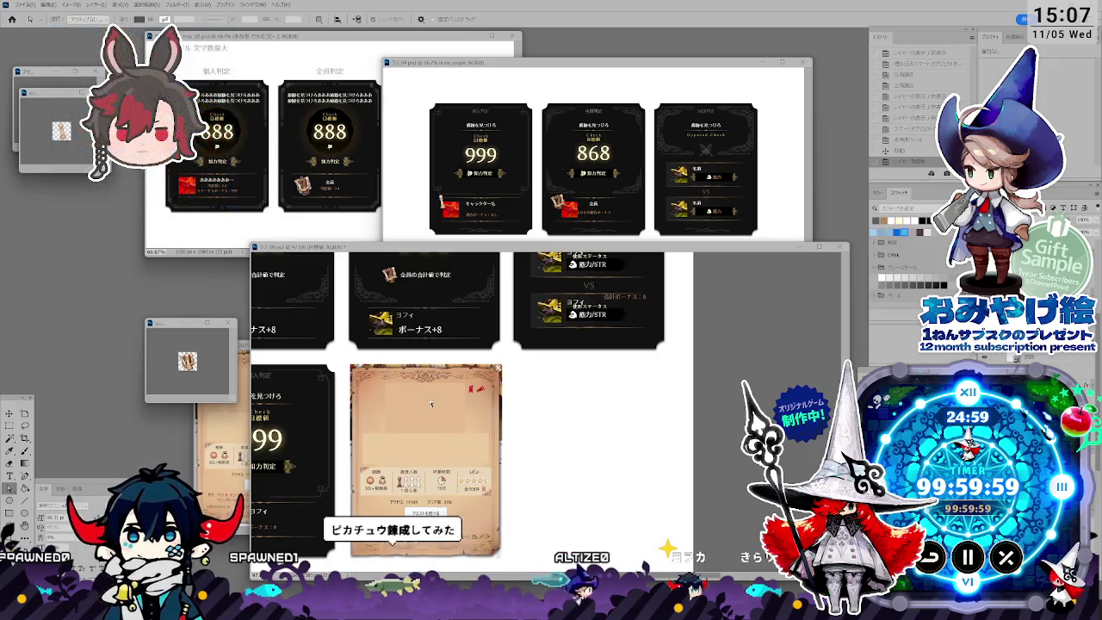
click(9, 414)
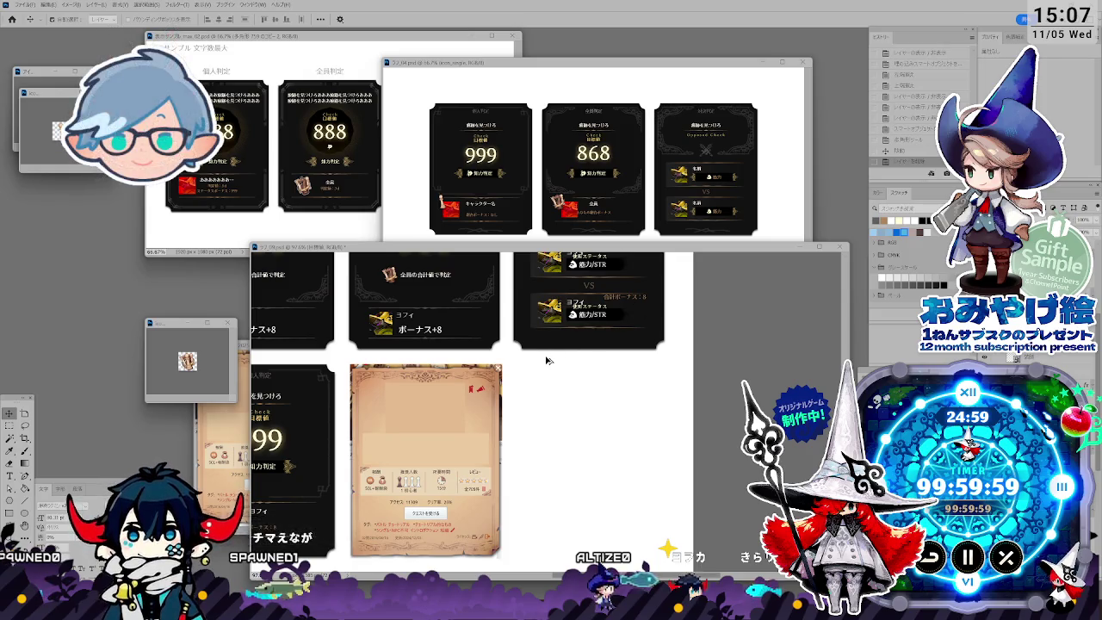
scroll(551, 362, down, 1)
key(ctrl+1)
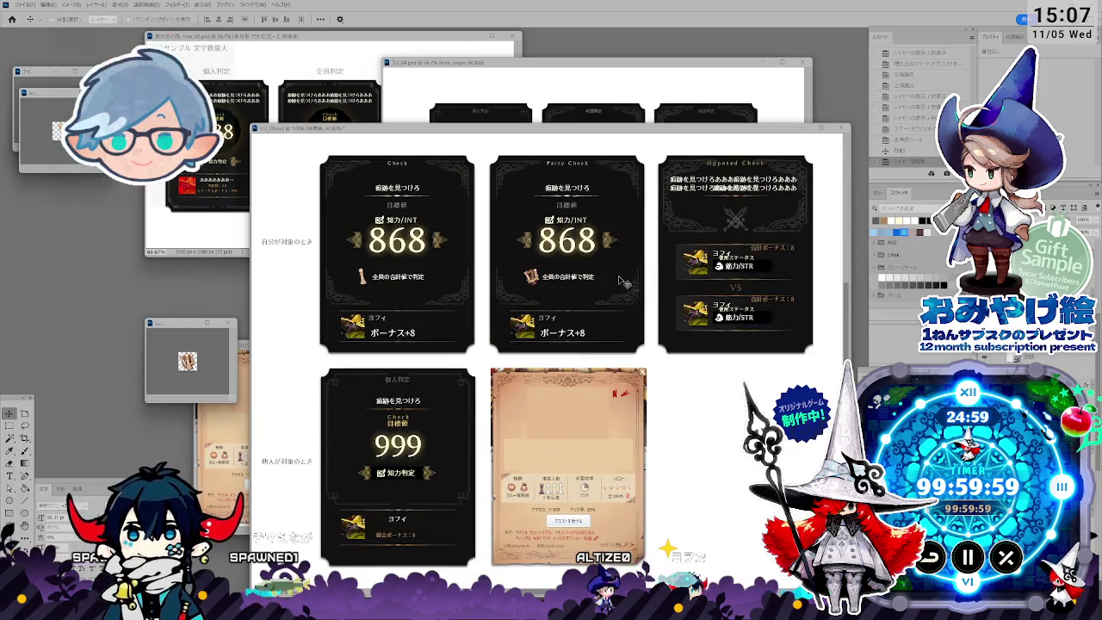
key(ctrl+0)
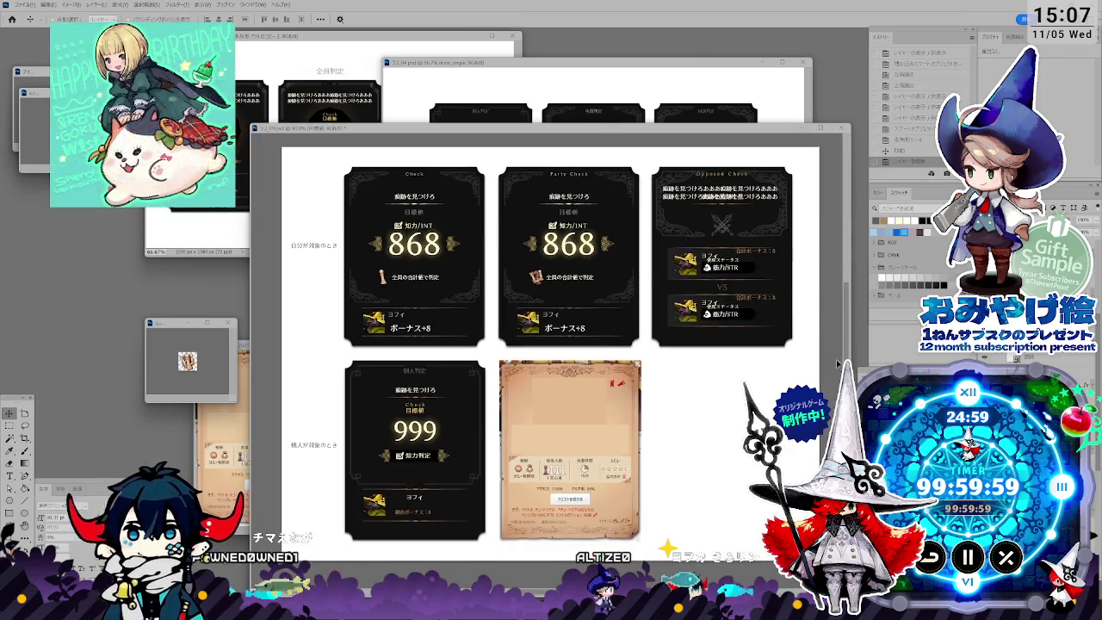
scroll(551, 353, up, 1)
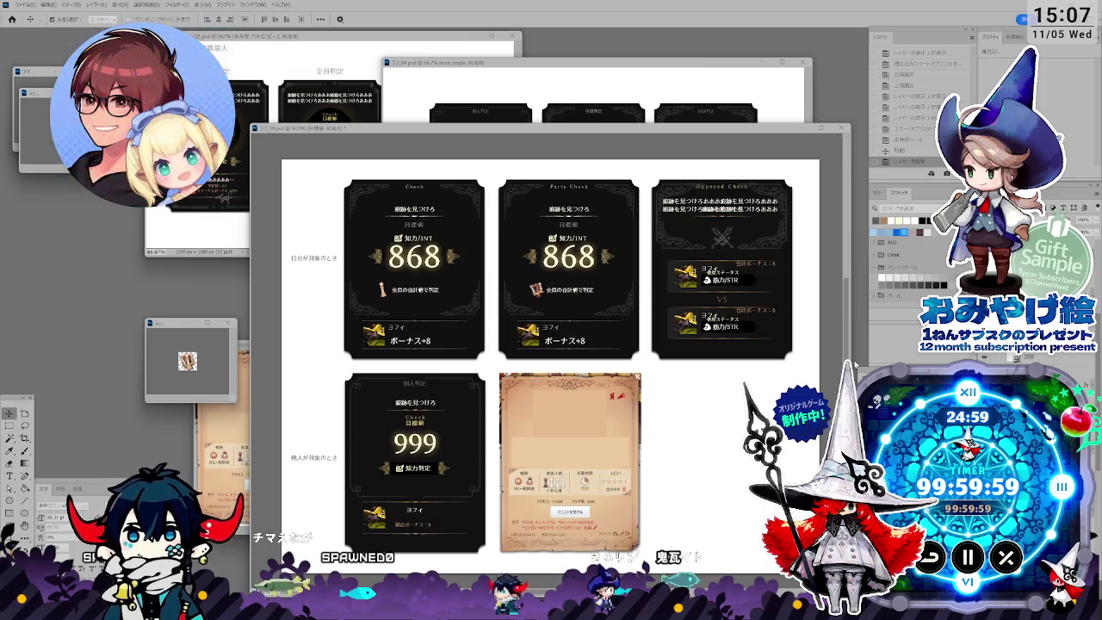
key(ctrl+minus)
key(ctrl+plus)
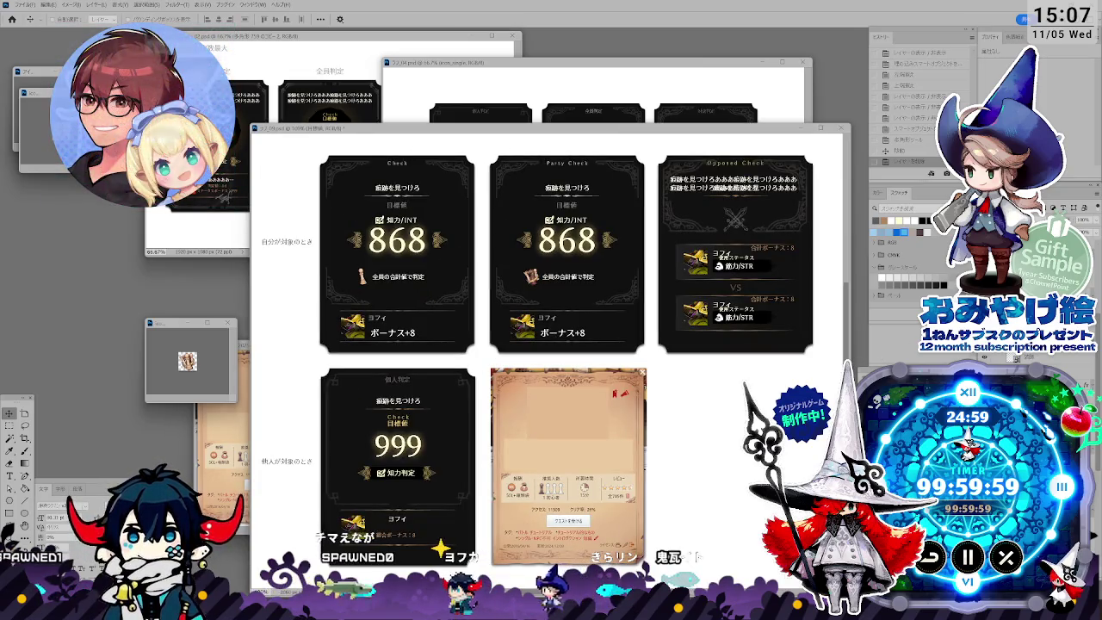
scroll(848, 304, up, 1)
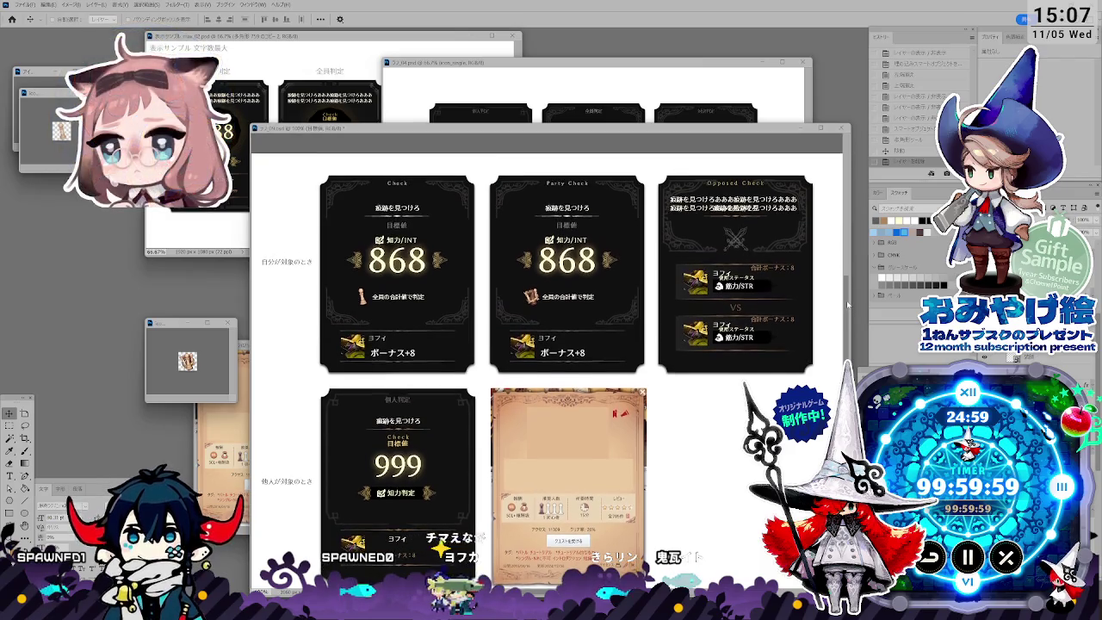
scroll(848, 304, up, 1)
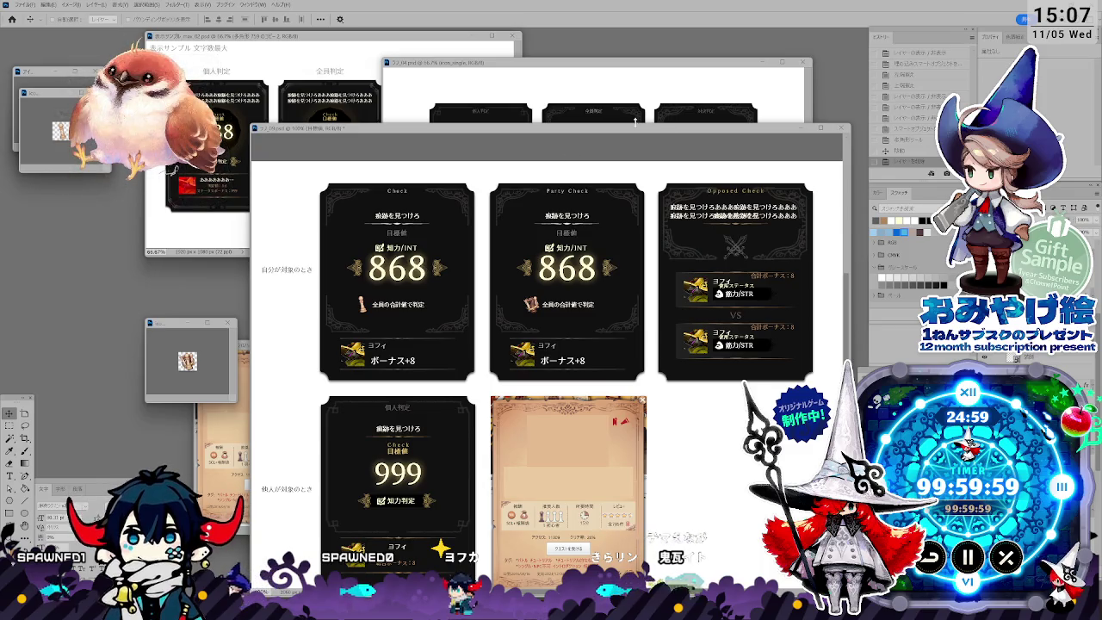
drag(634, 132, 646, 158)
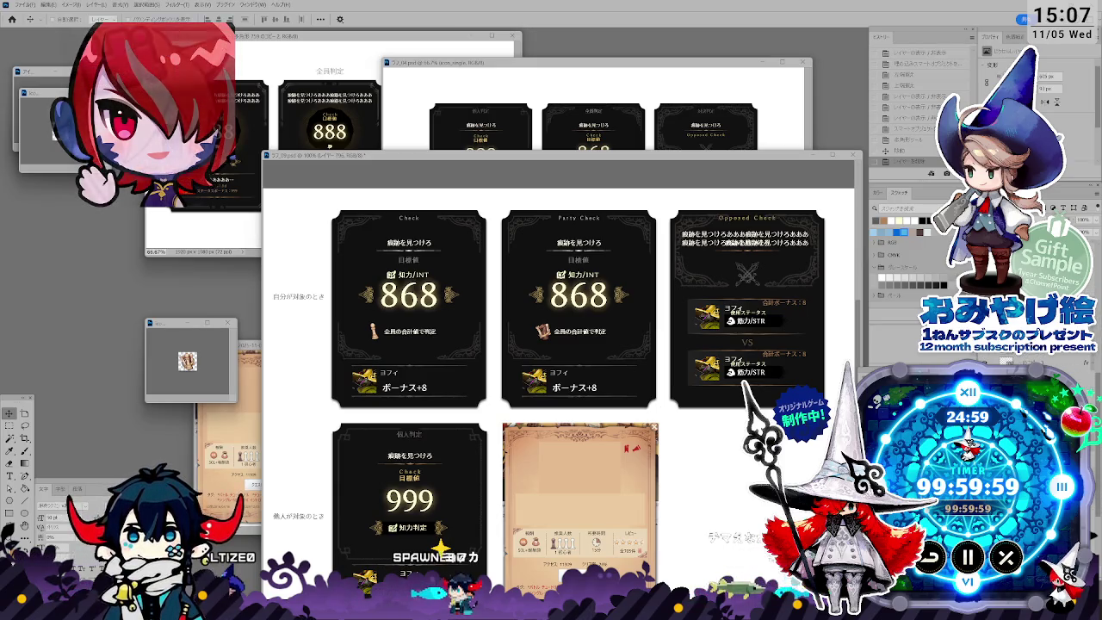
key(ctrl+shift+e)
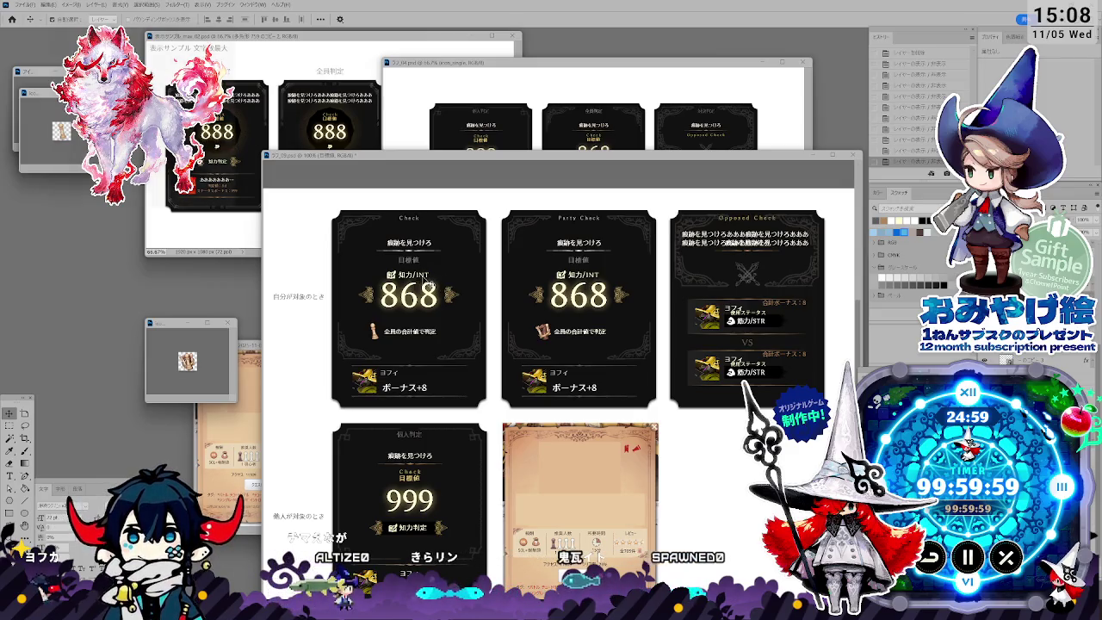
click(428, 287)
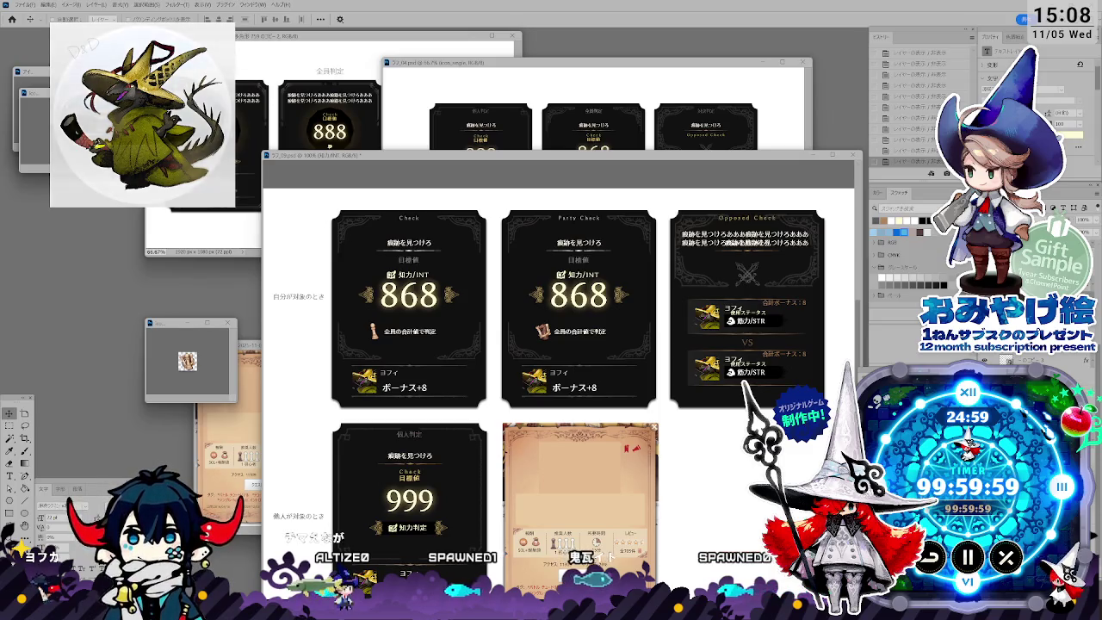
key(Delete)
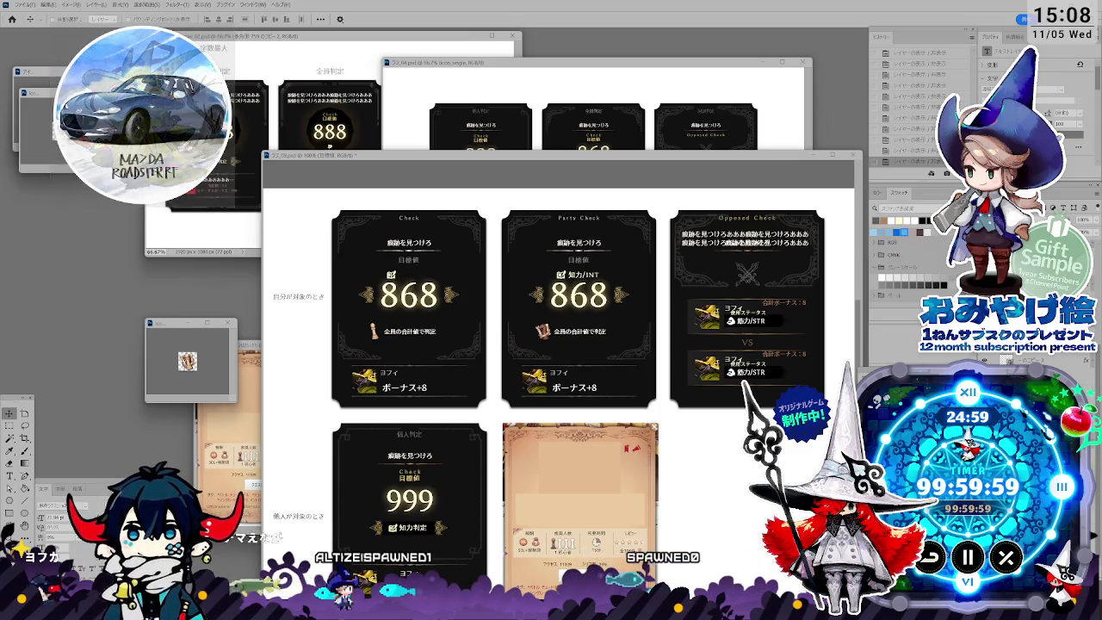
key(ctrl+z)
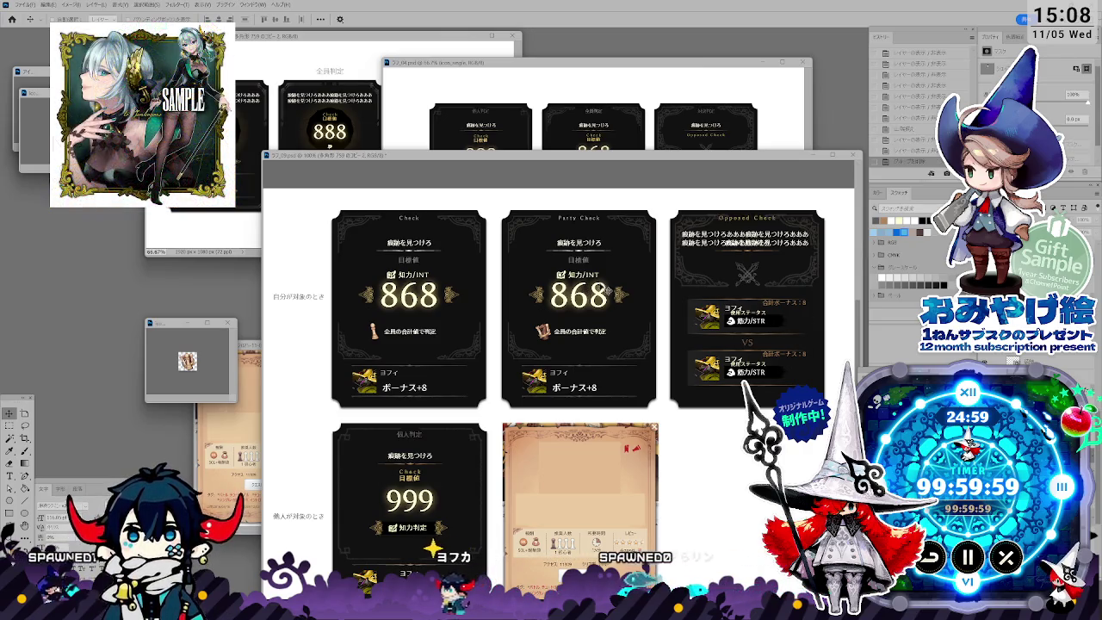
click(755, 221)
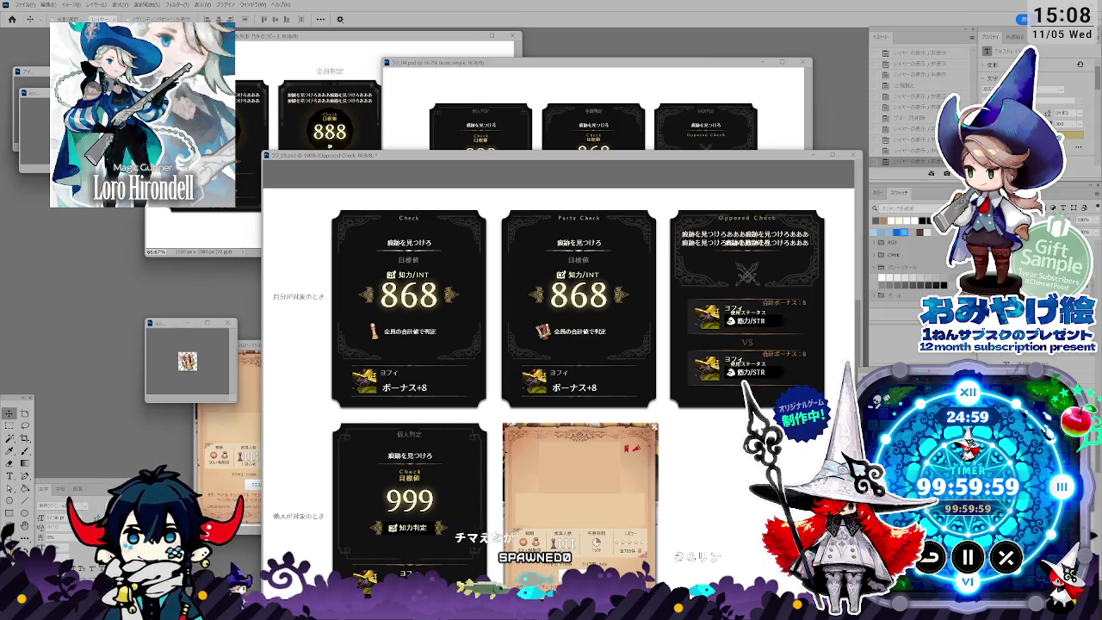
click(1011, 134)
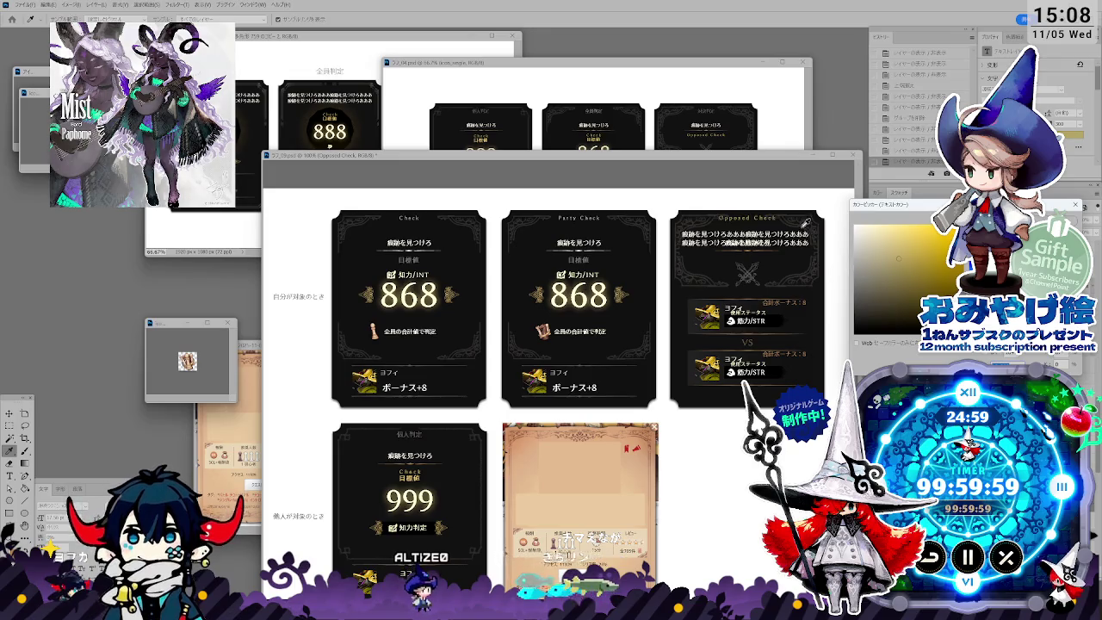
click(818, 222)
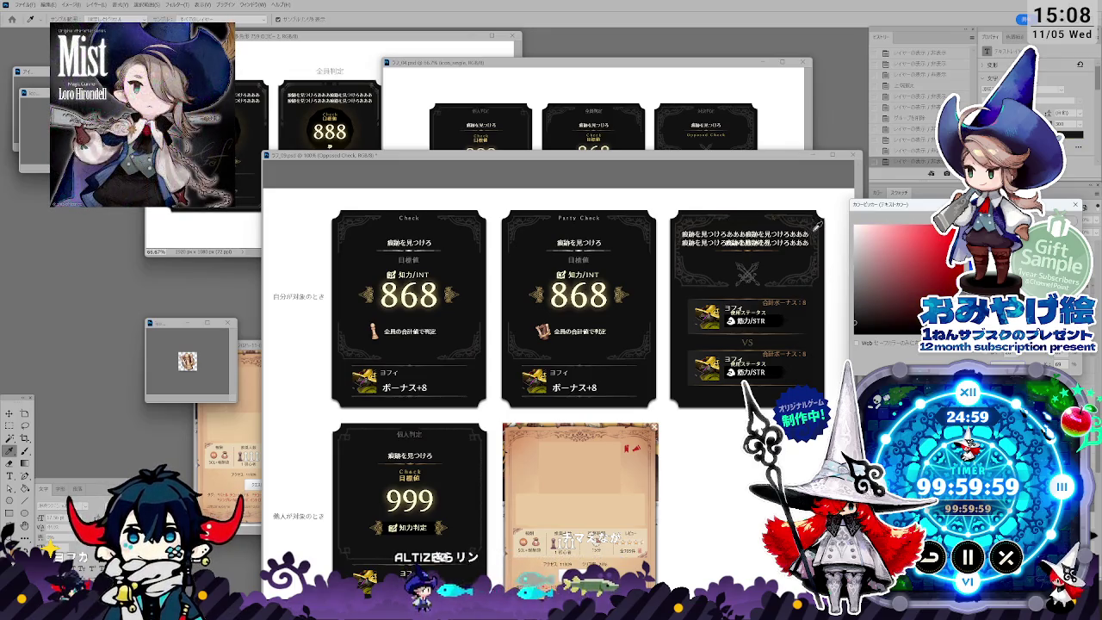
click(818, 225)
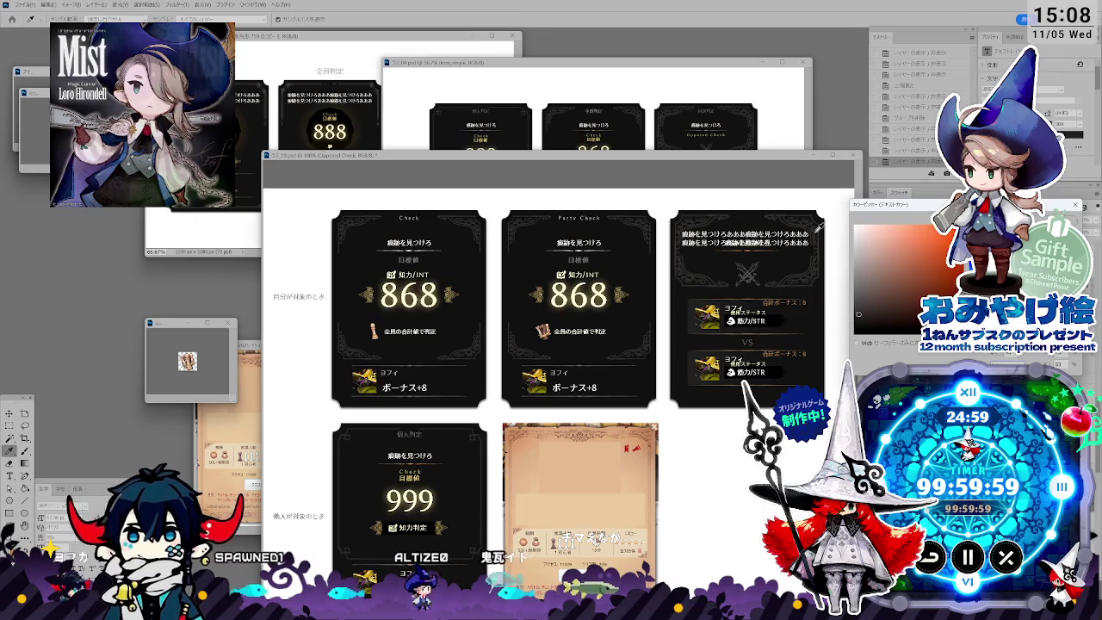
click(858, 291)
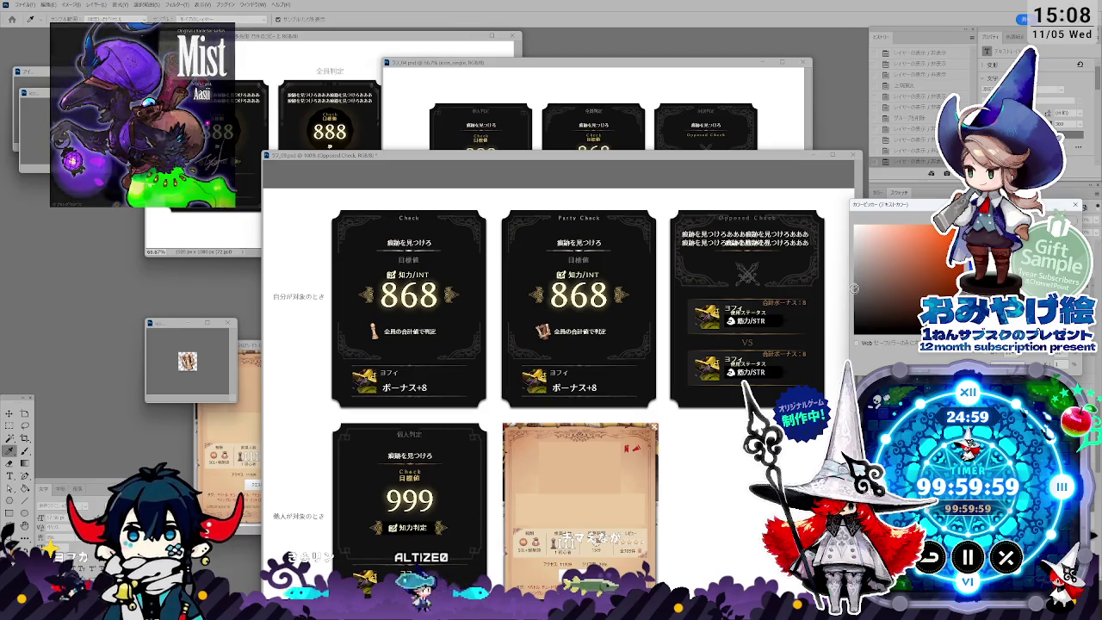
key(Return)
key(v)
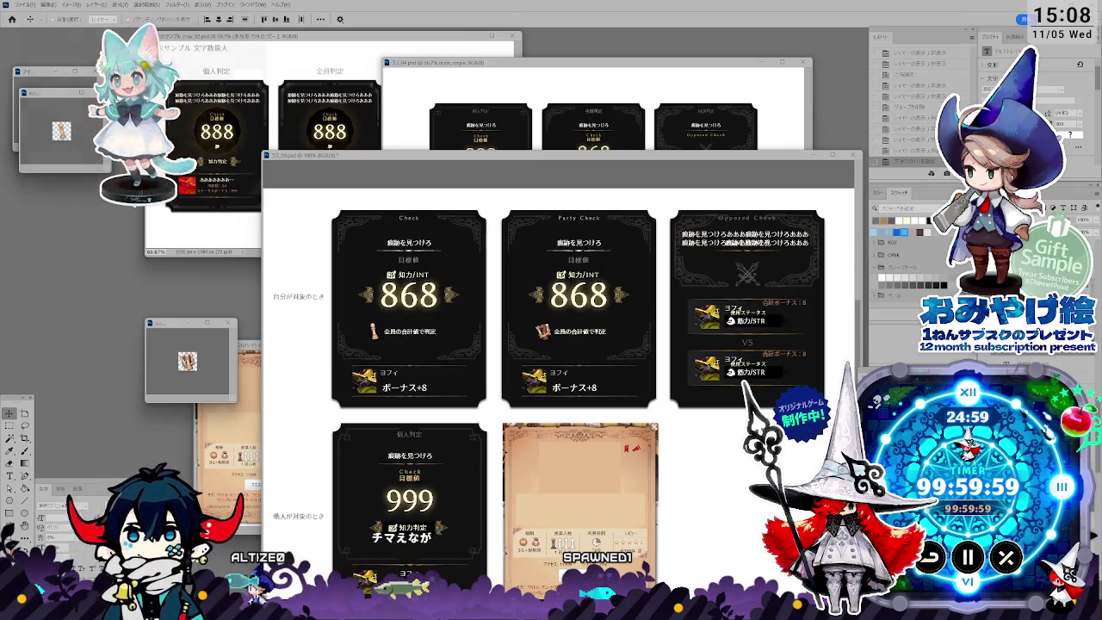
click(1012, 129)
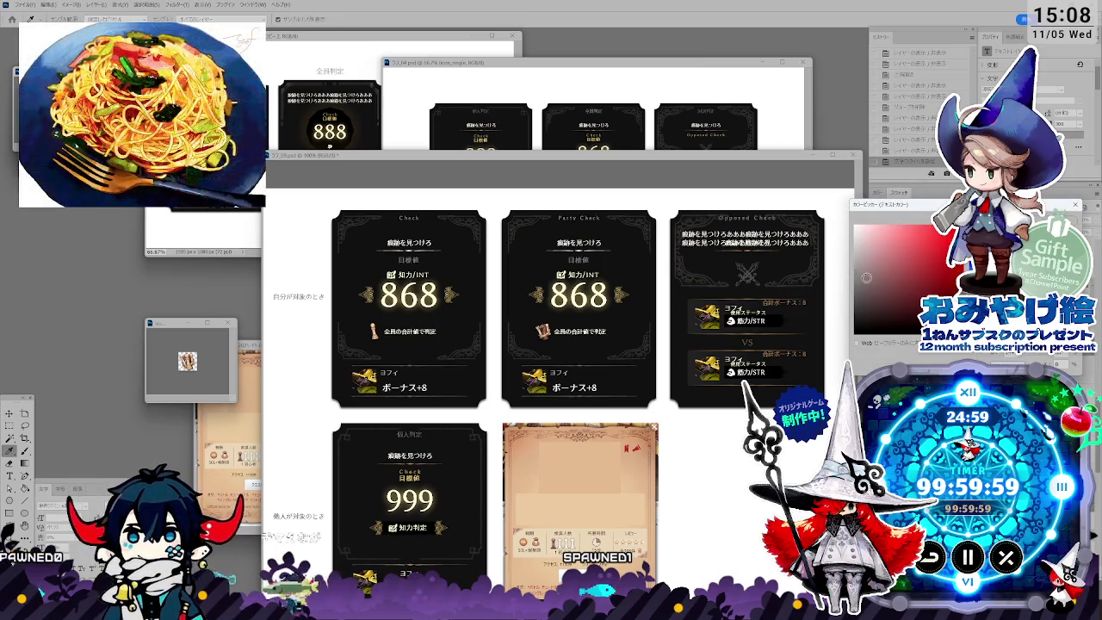
key(Escape)
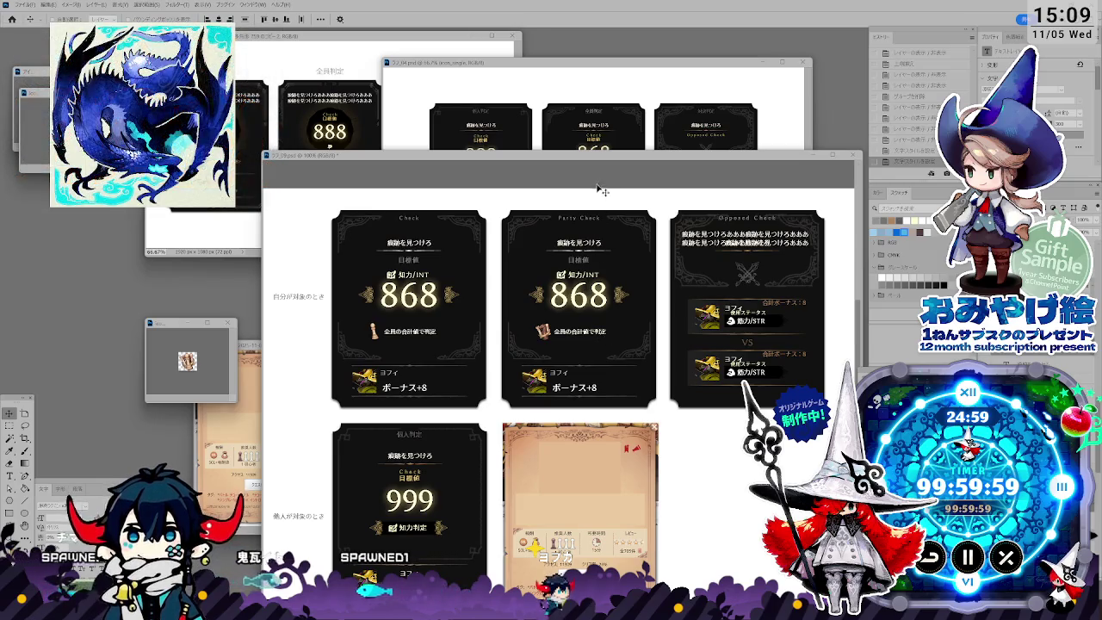
drag(593, 158, 577, 158)
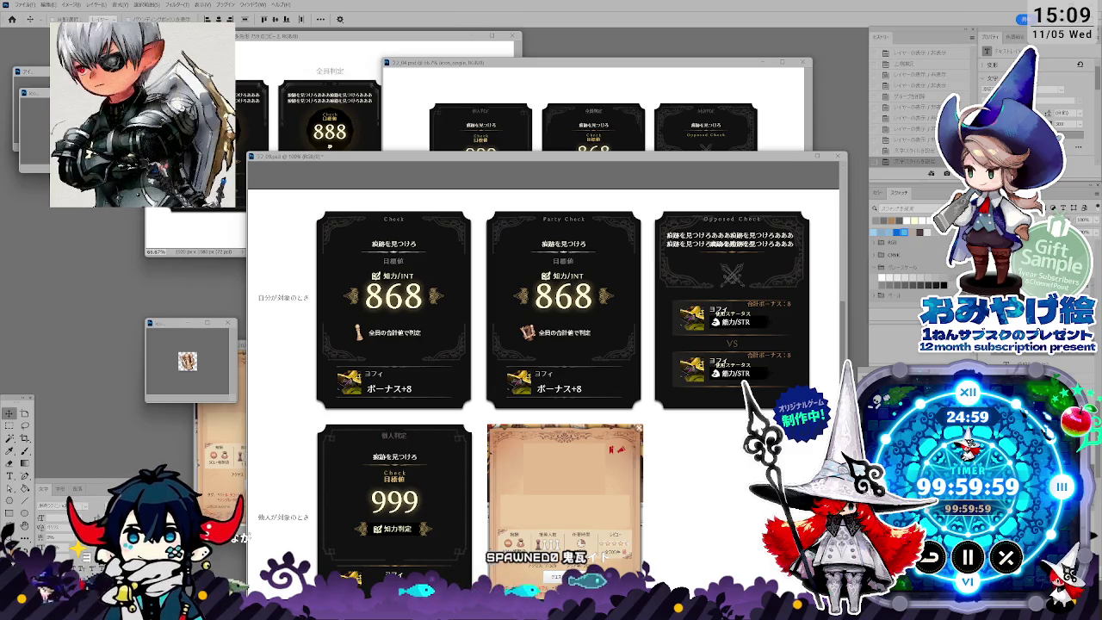
key(alt+Tab)
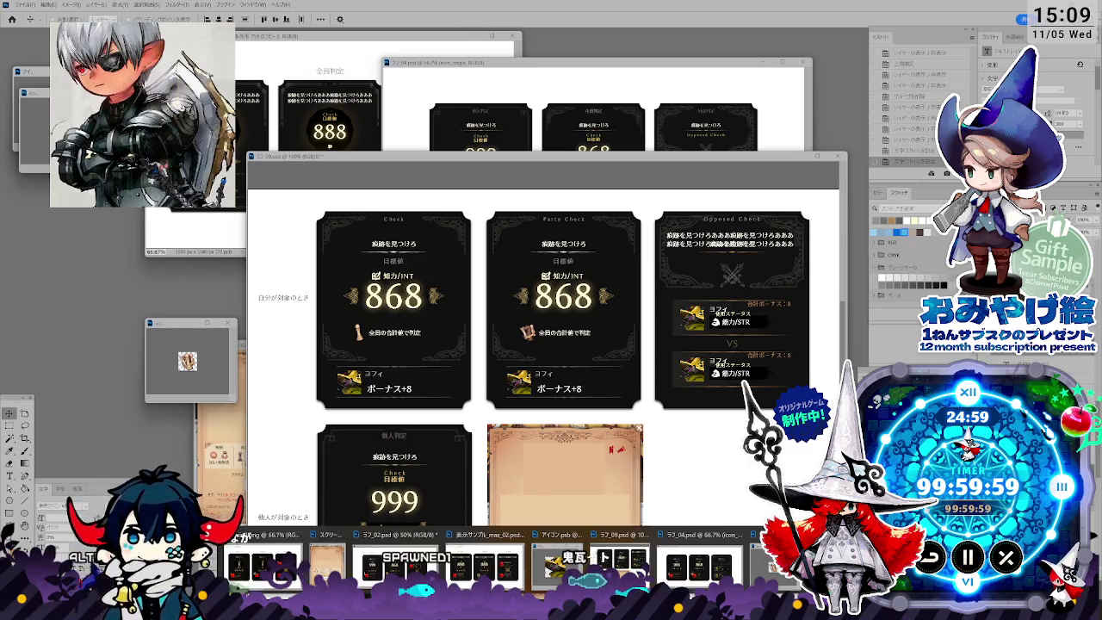
key(Escape)
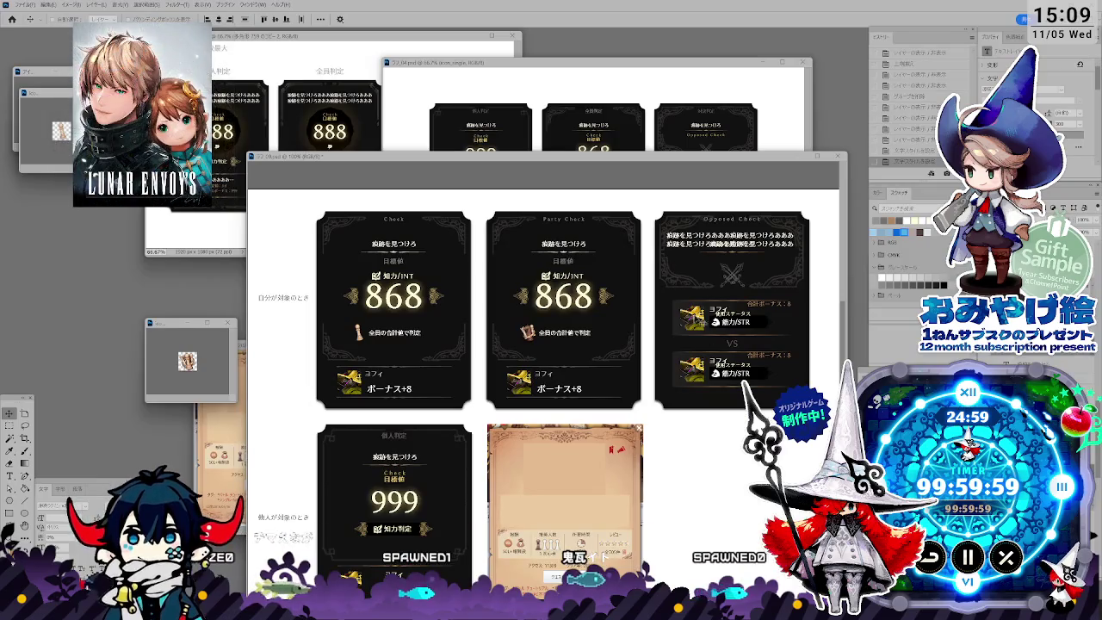
drag(613, 159, 595, 131)
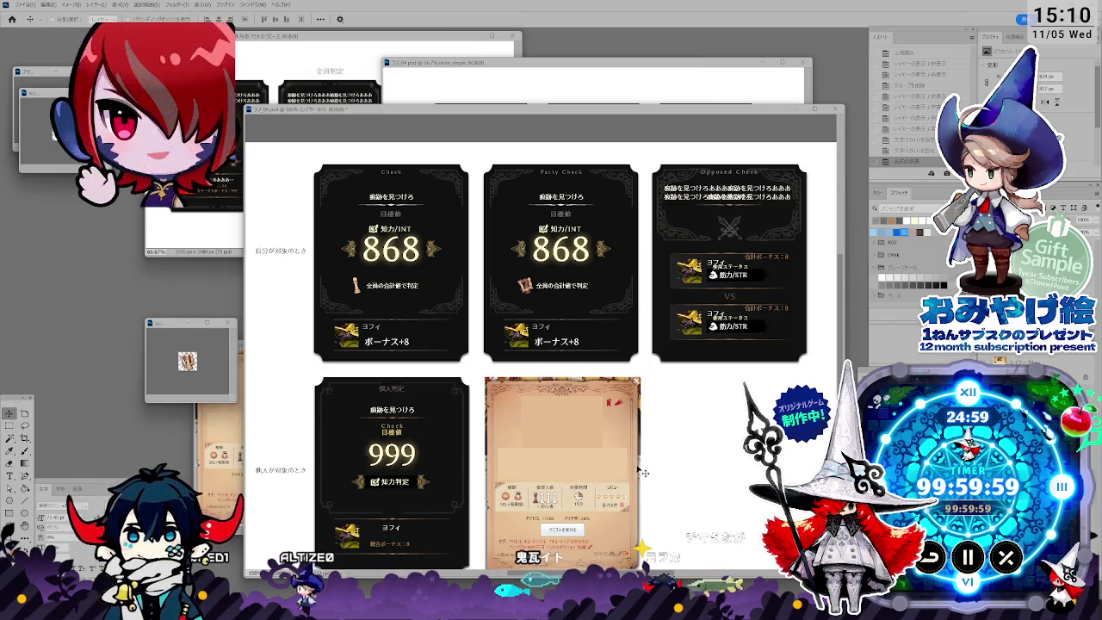
scroll(578, 382, down, 1)
scroll(579, 382, down, 1)
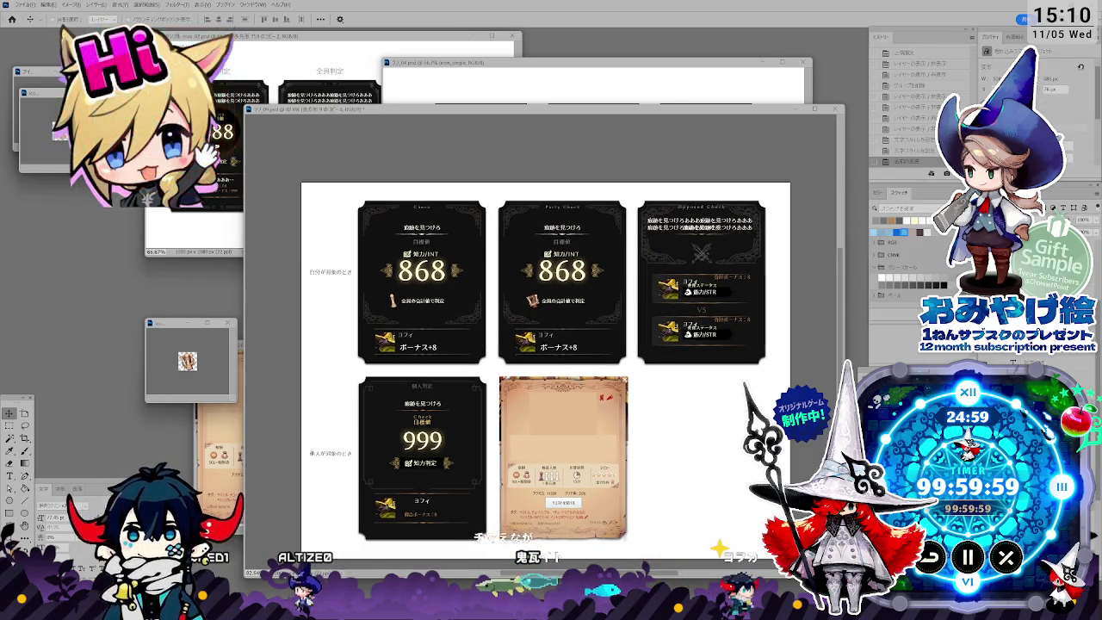
key(ctrl+comma)
key(ctrl+comma)
key(ctrl+comma)
key(ctrl+comma)
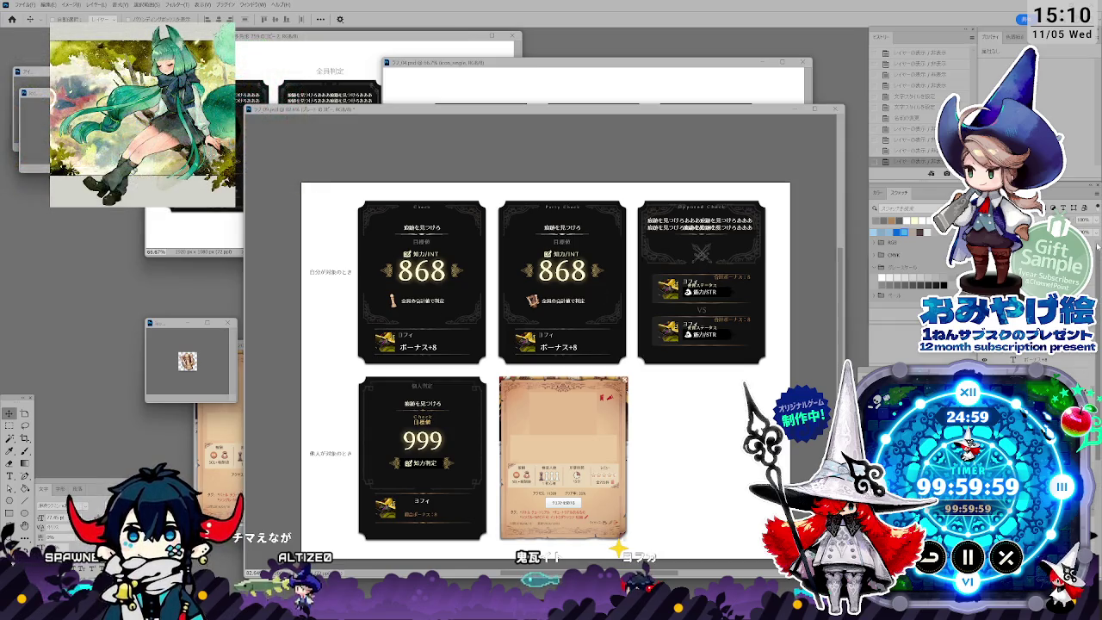
key(ctrl+comma)
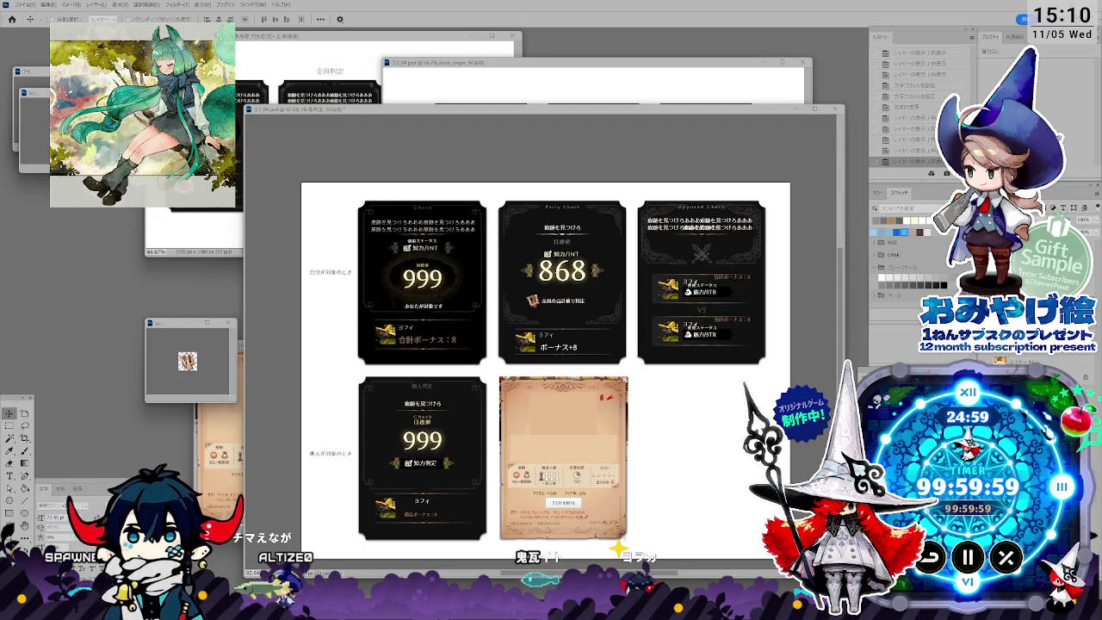
key(ctrl+comma)
key(ctrl+comma)
key(ctrl+comma)
key(ctrl+comma)
key(ctrl+comma)
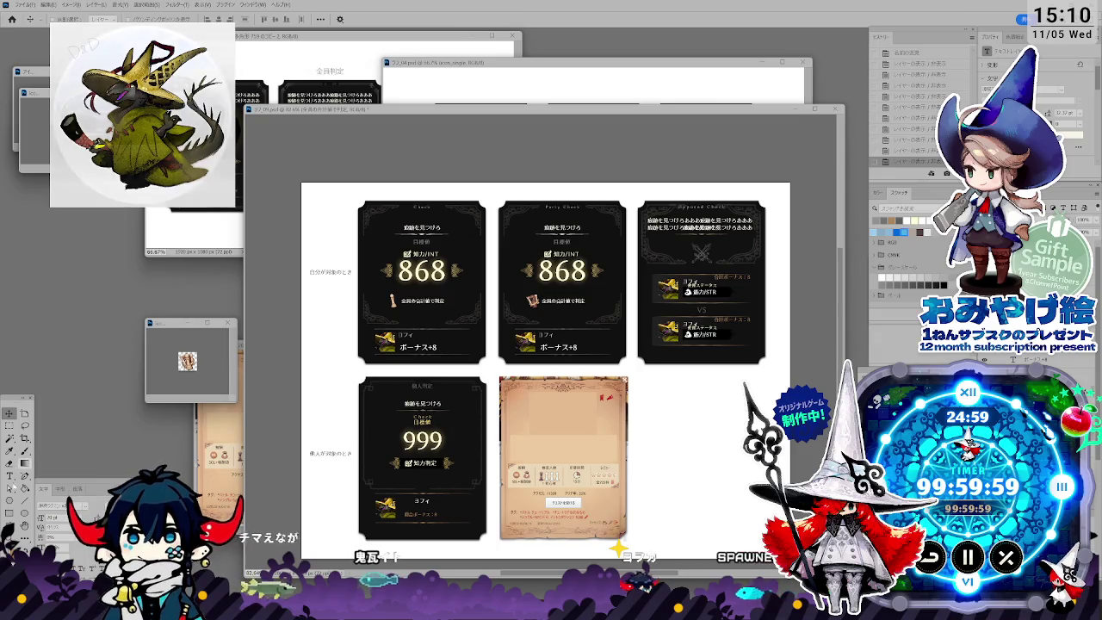
Step: Replace the caption under the first card's 868 with あなたが対象
key(t)
click(402, 299)
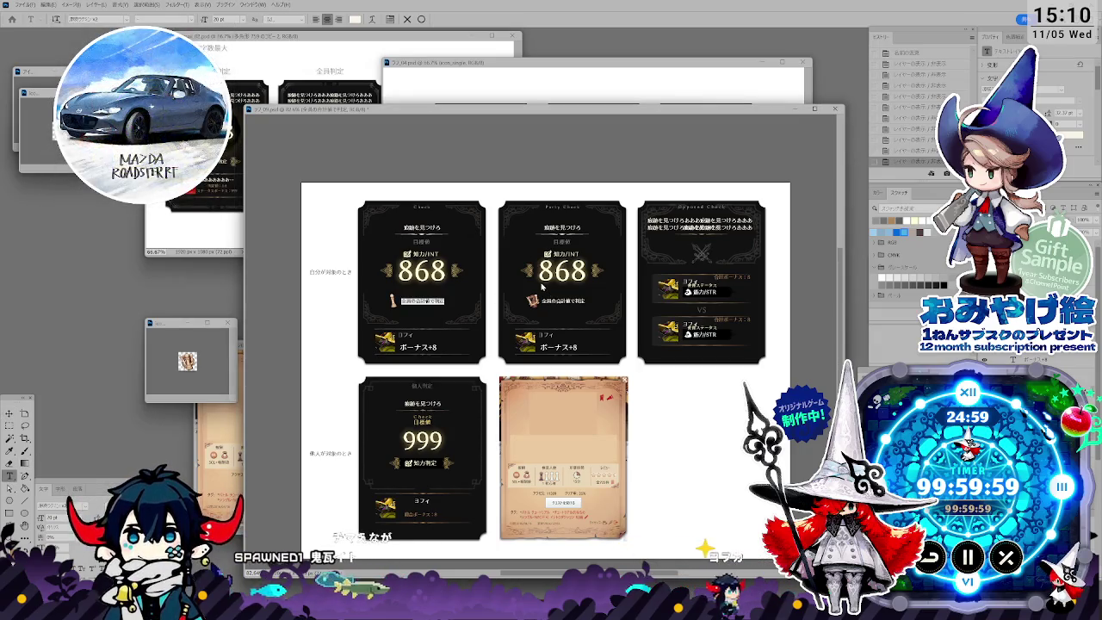
text(あなたが対象で判定)
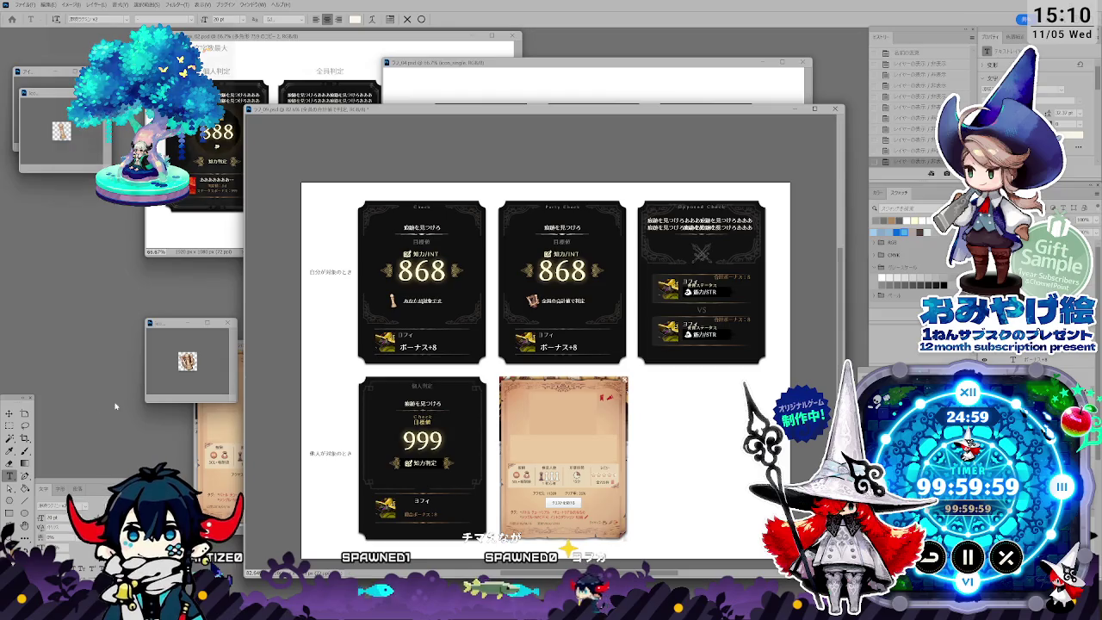
click(8, 413)
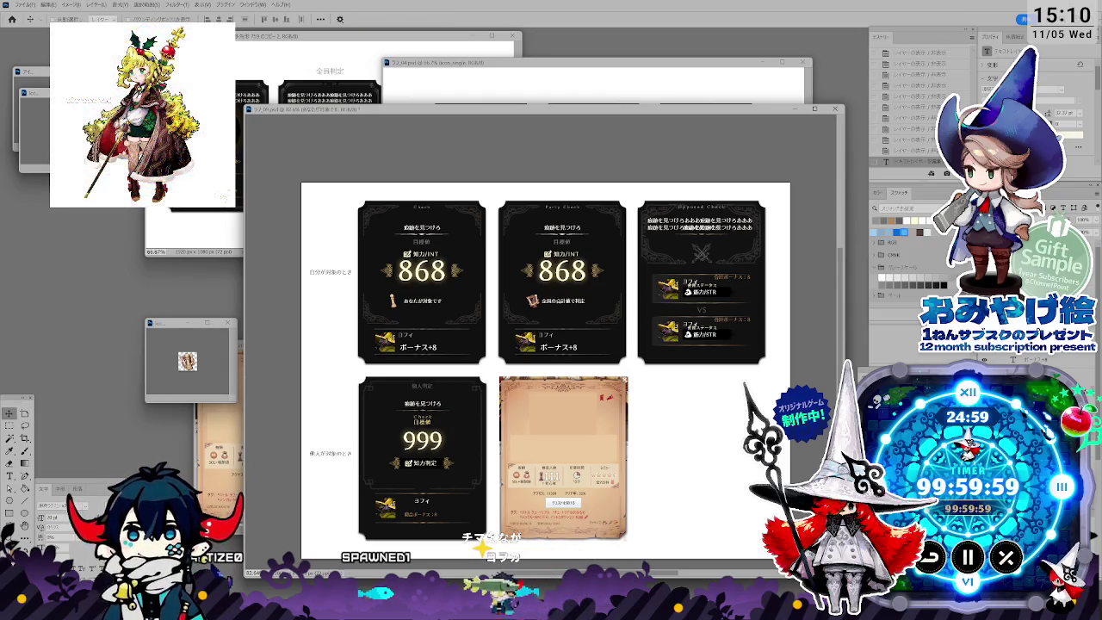
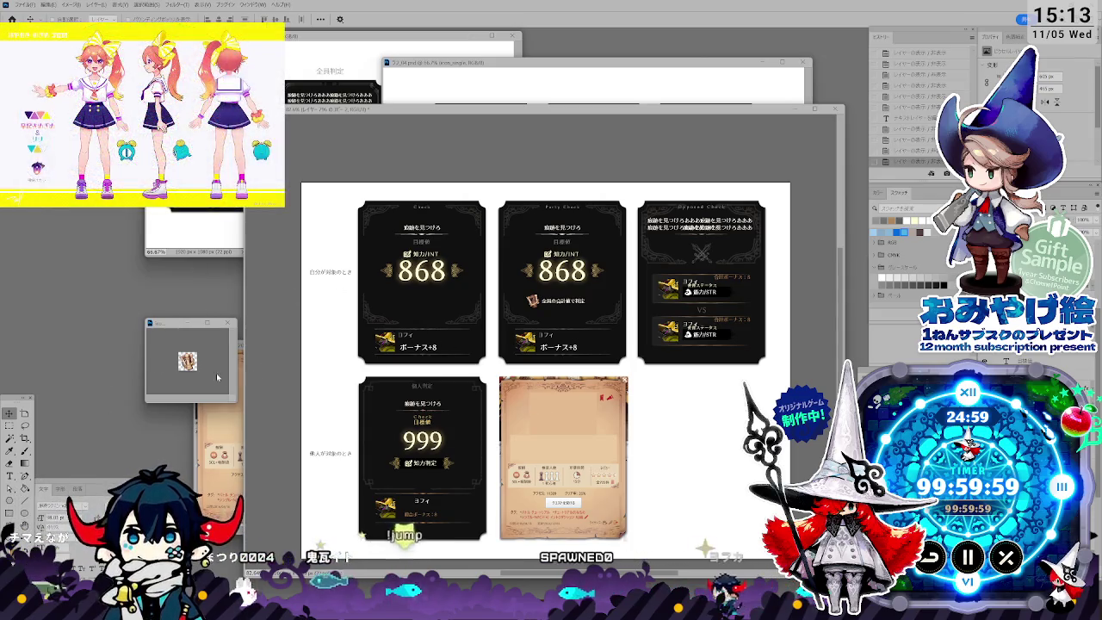
Step: Close the icon_frame.png document and view the card comparison board at full size
click(189, 361)
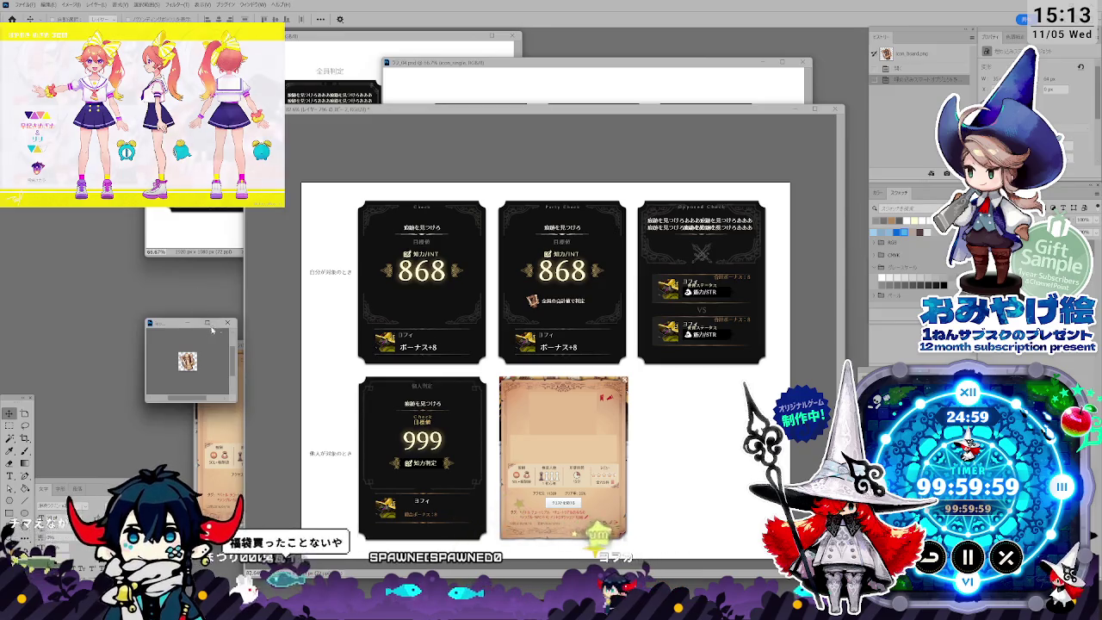
key(ctrl+w)
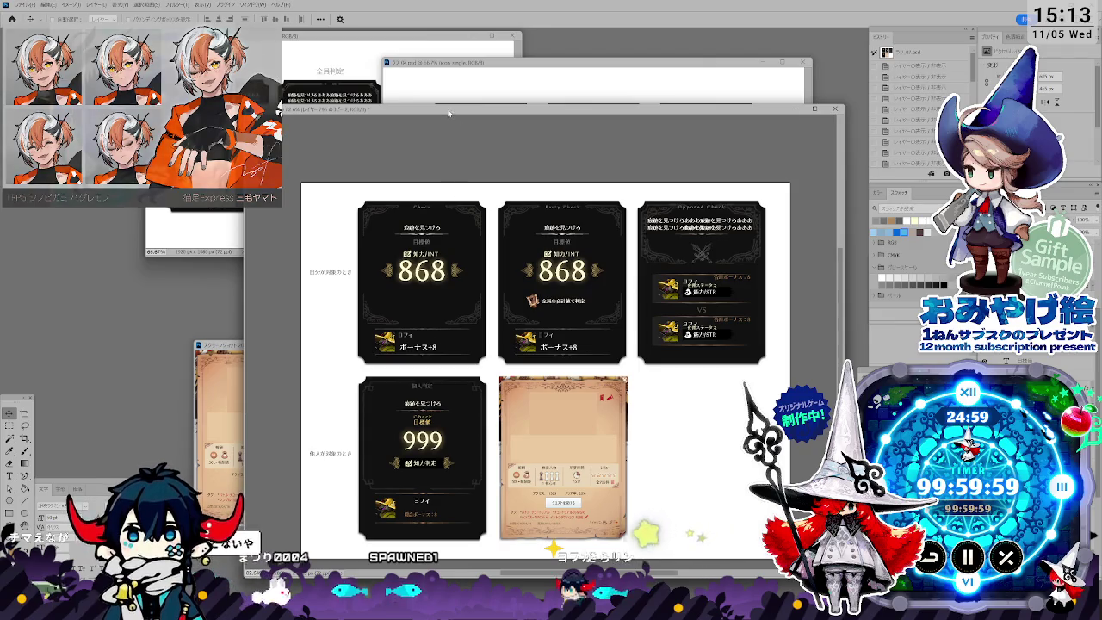
key(ctrl+minus)
key(ctrl+plus)
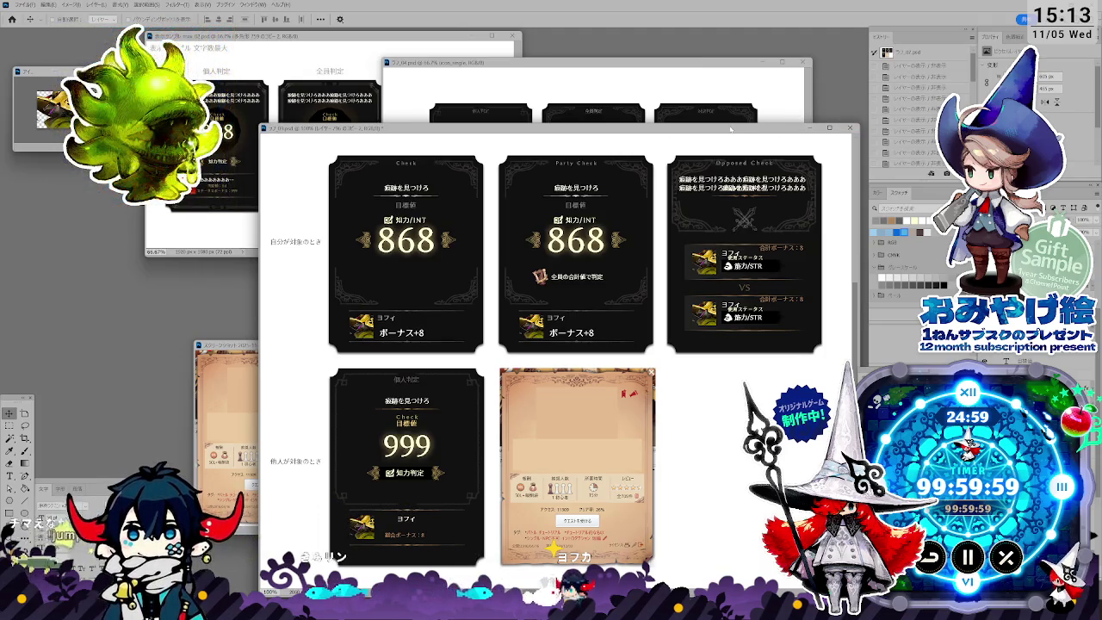
Step: Hide the doubled text on the Opposed Check card and hide the 999 individual-check card
drag(730, 129, 724, 109)
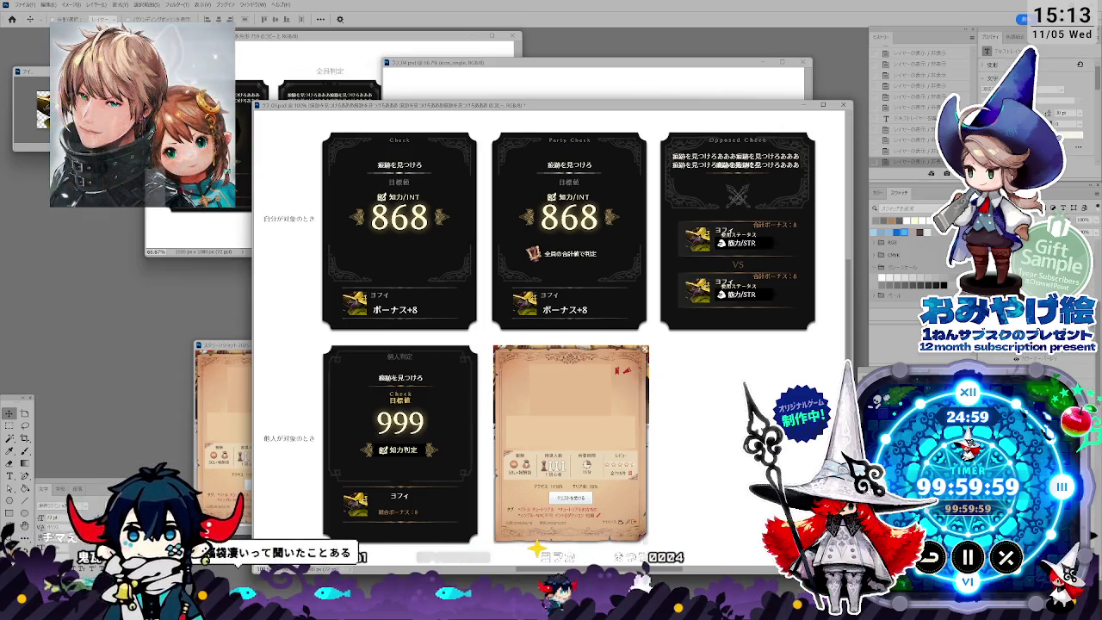
key(Delete)
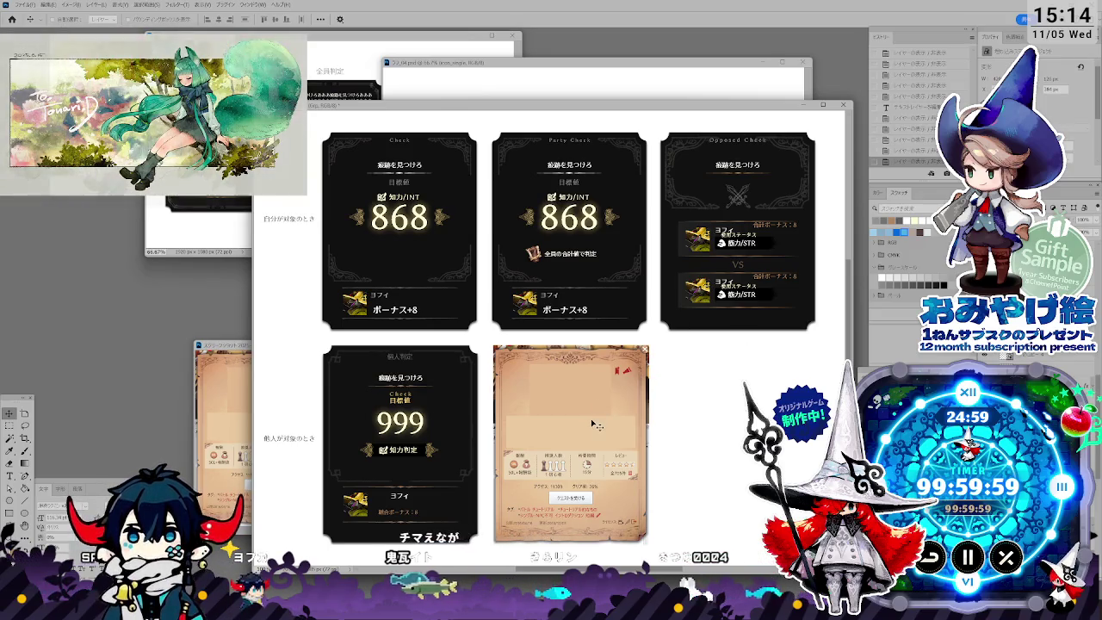
drag(587, 448, 585, 449)
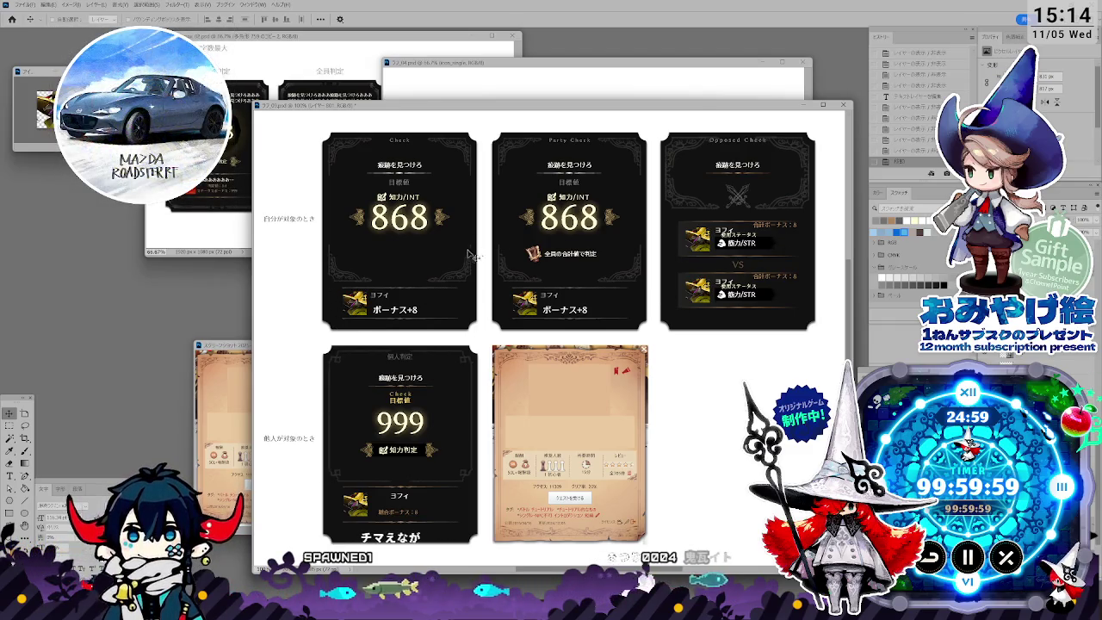
click(458, 427)
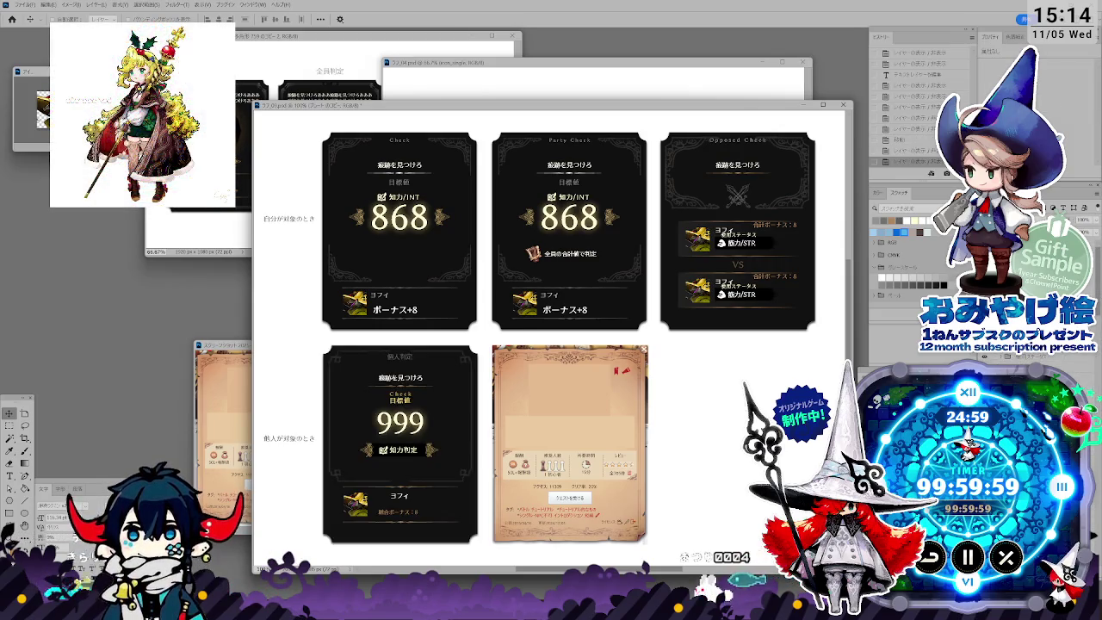
key(ctrl+comma)
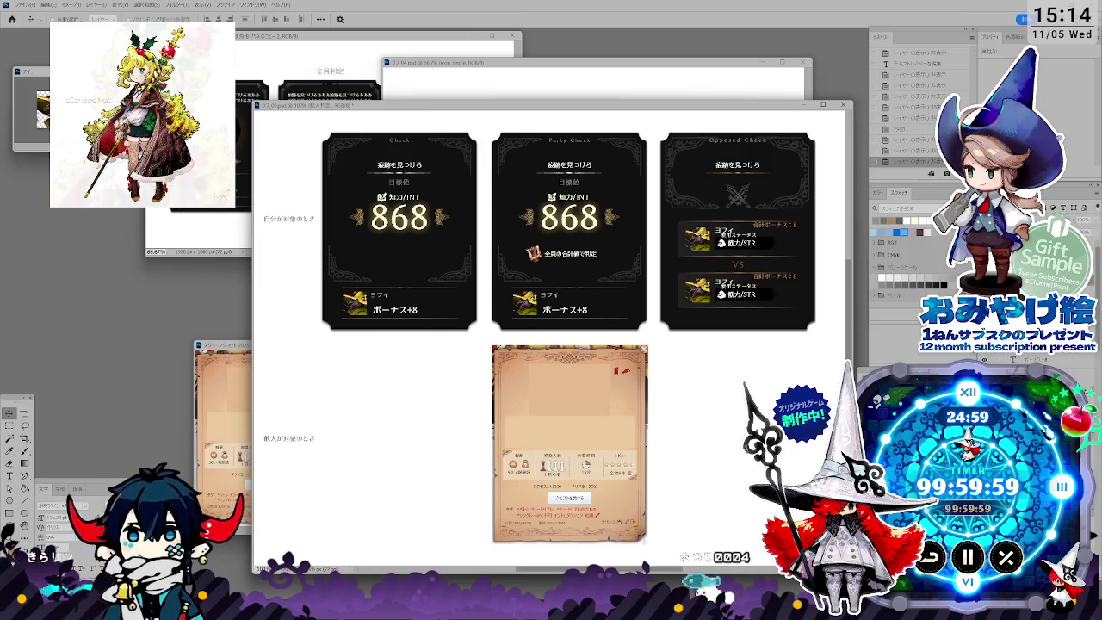
Step: Compare the left card's 868 and 999 versions, then copy the 868 Check card lower-left
key(alt+bracketleft)
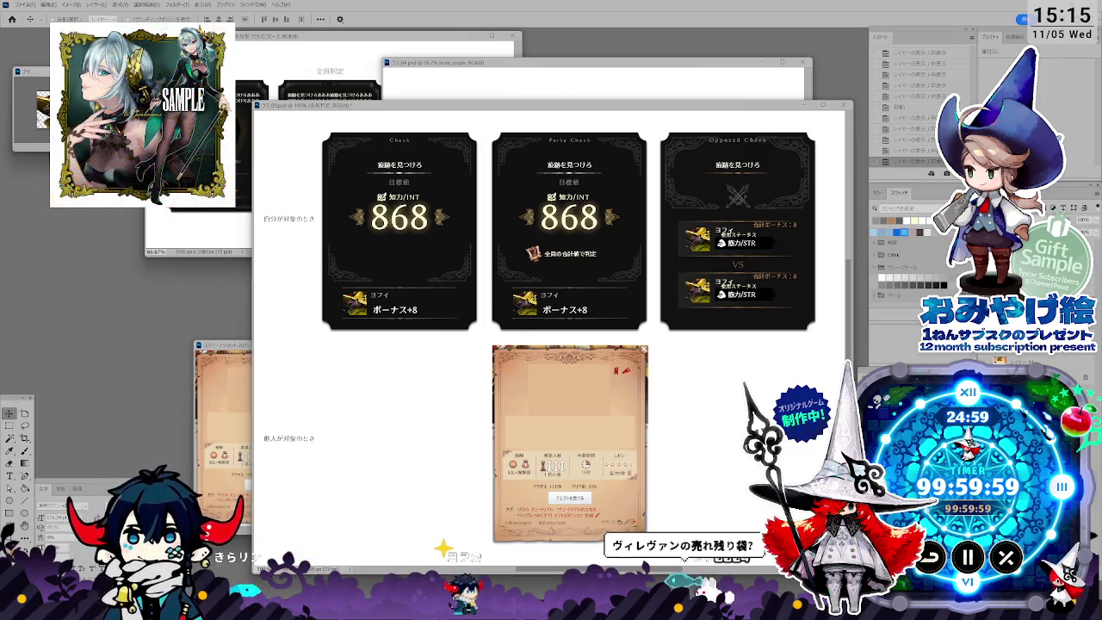
key(alt+bracketright)
key(ctrl+comma)
key(ctrl+comma)
key(ctrl+comma)
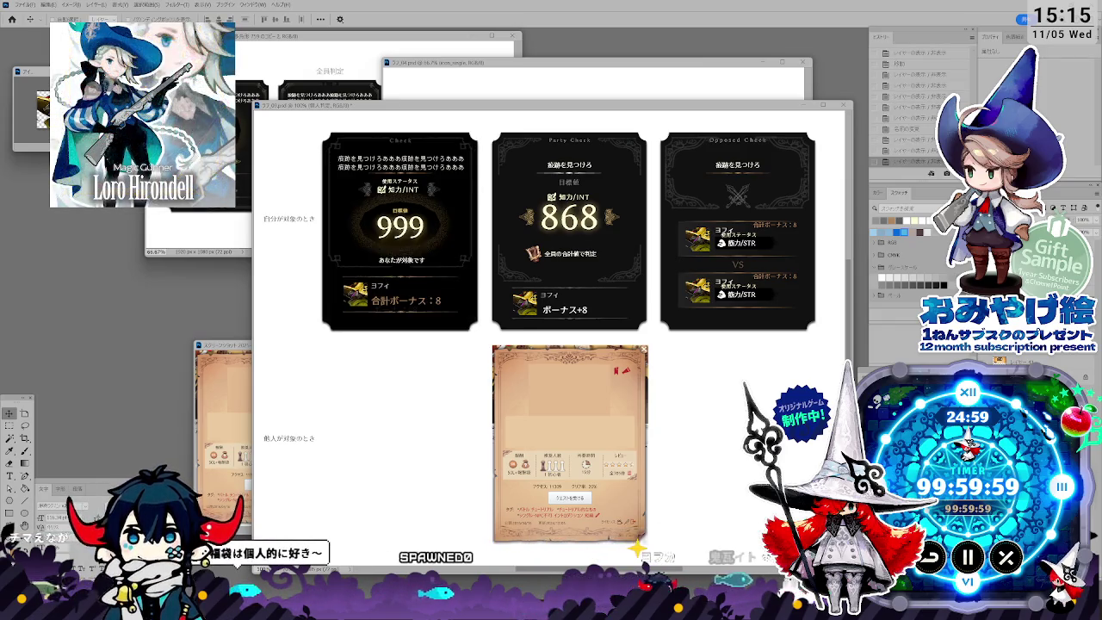
key(ctrl+comma)
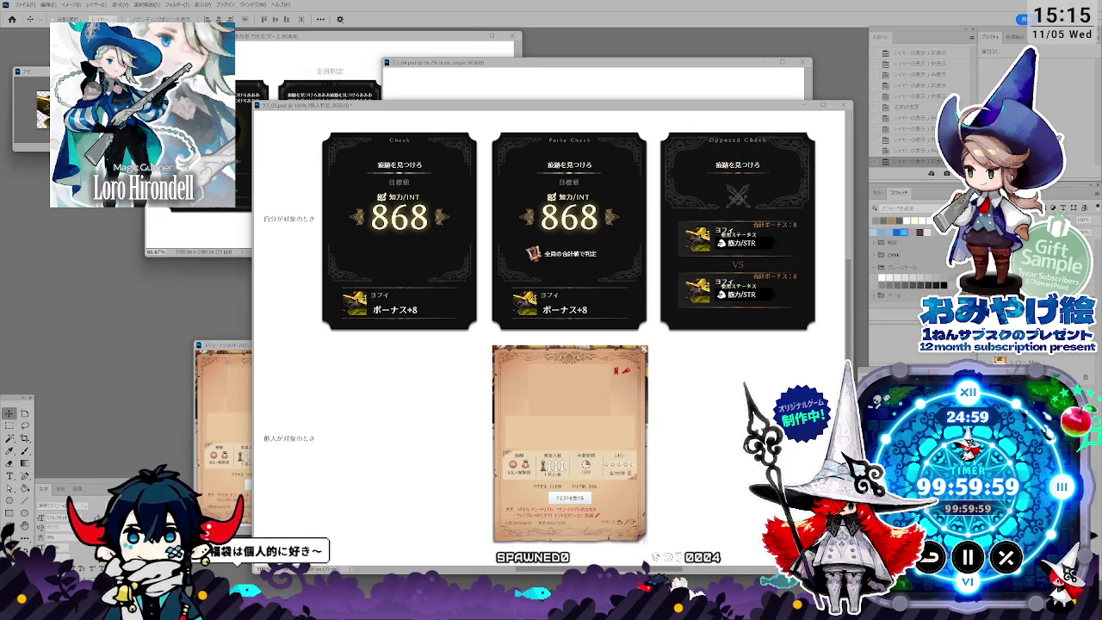
drag(442, 257, 442, 469)
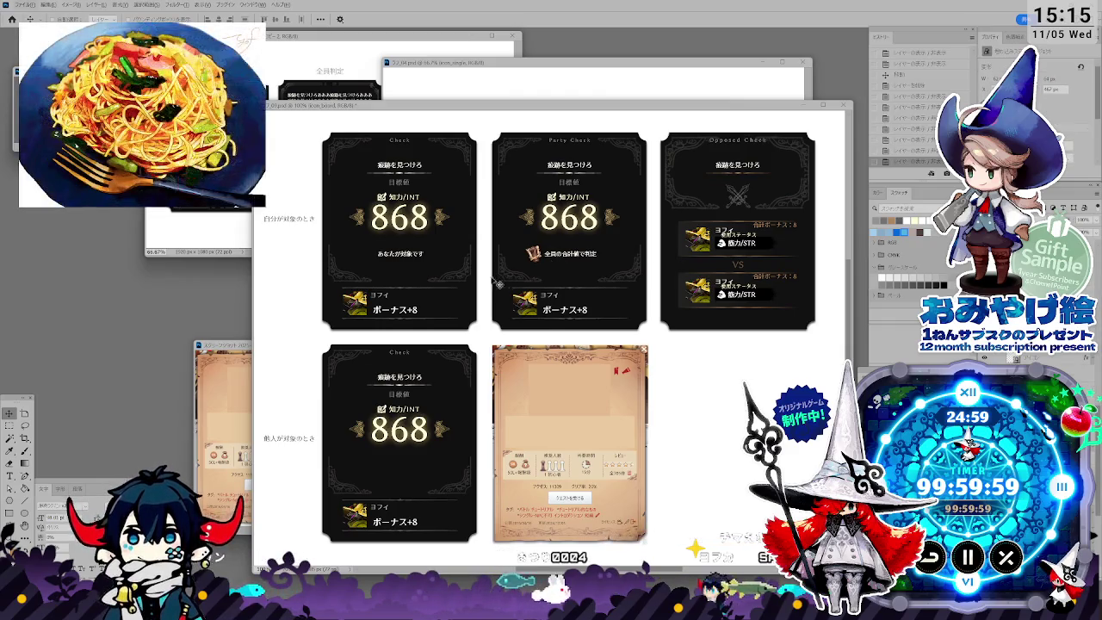
Step: Move an icon beside the あなたが対象です line and toggle the top cards to compare
drag(442, 268, 412, 269)
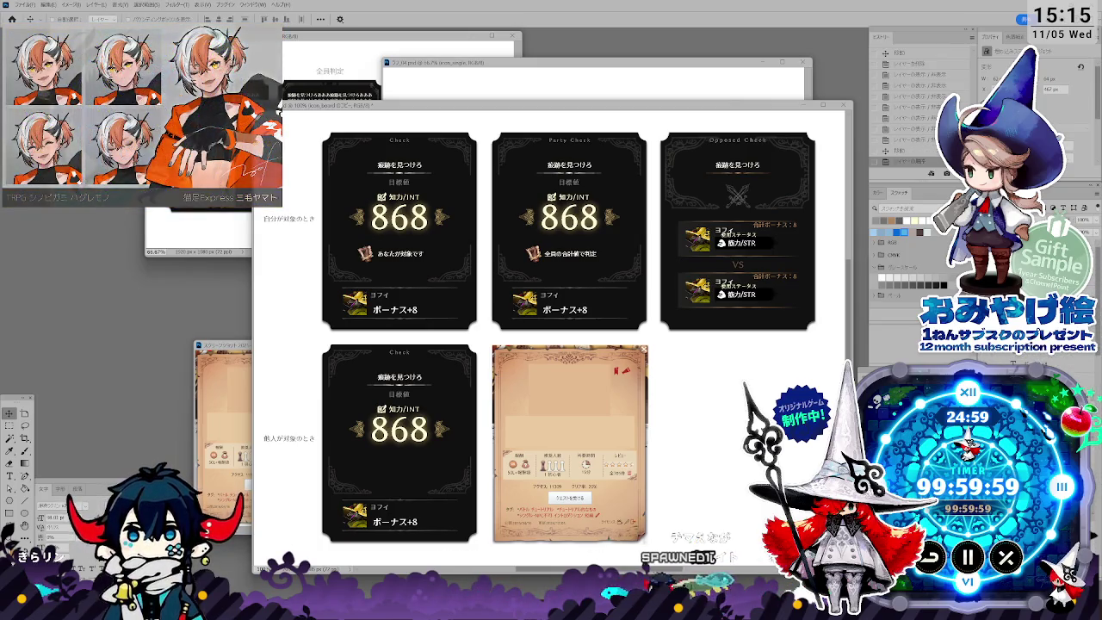
key(alt+bracketleft)
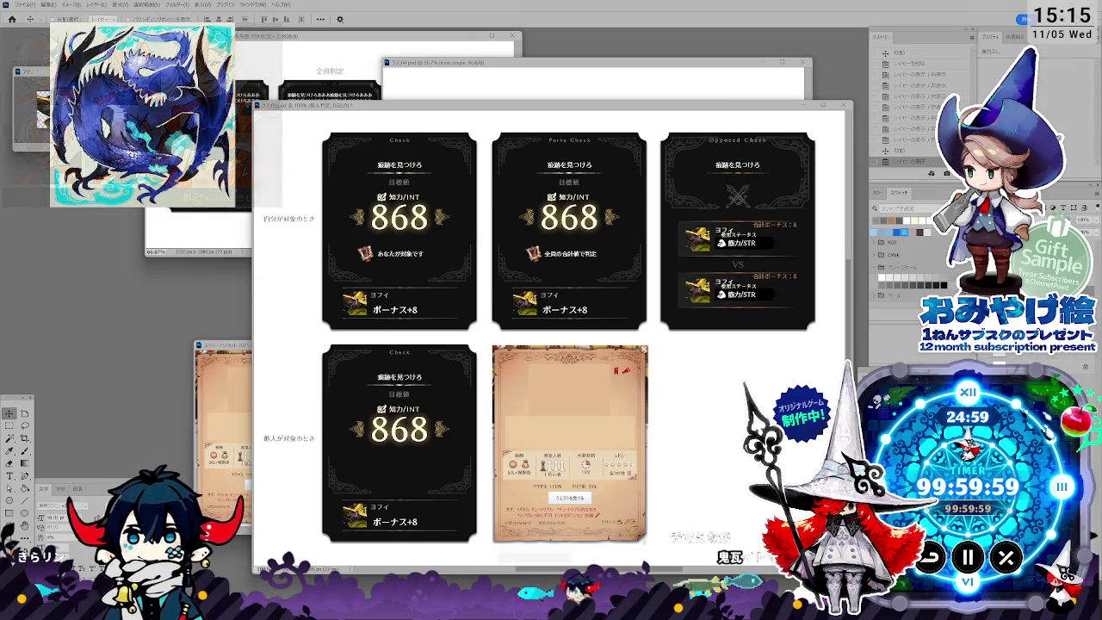
key(ctrl+comma)
key(ctrl+comma)
key(alt+bracketleft)
key(ctrl+comma)
key(ctrl+comma)
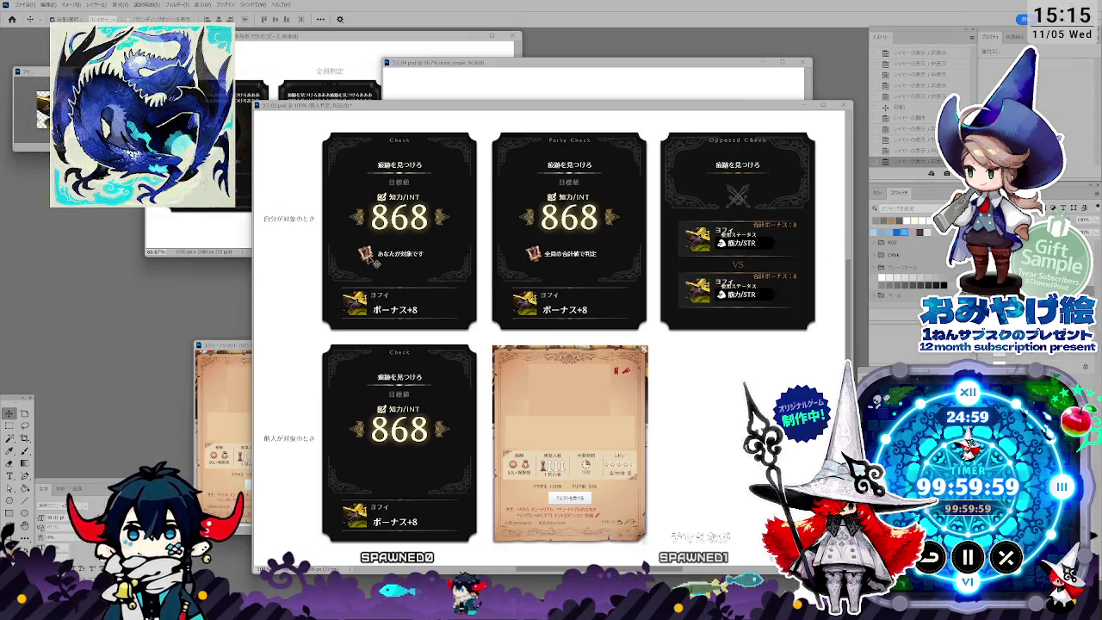
key(alt+bracketleft)
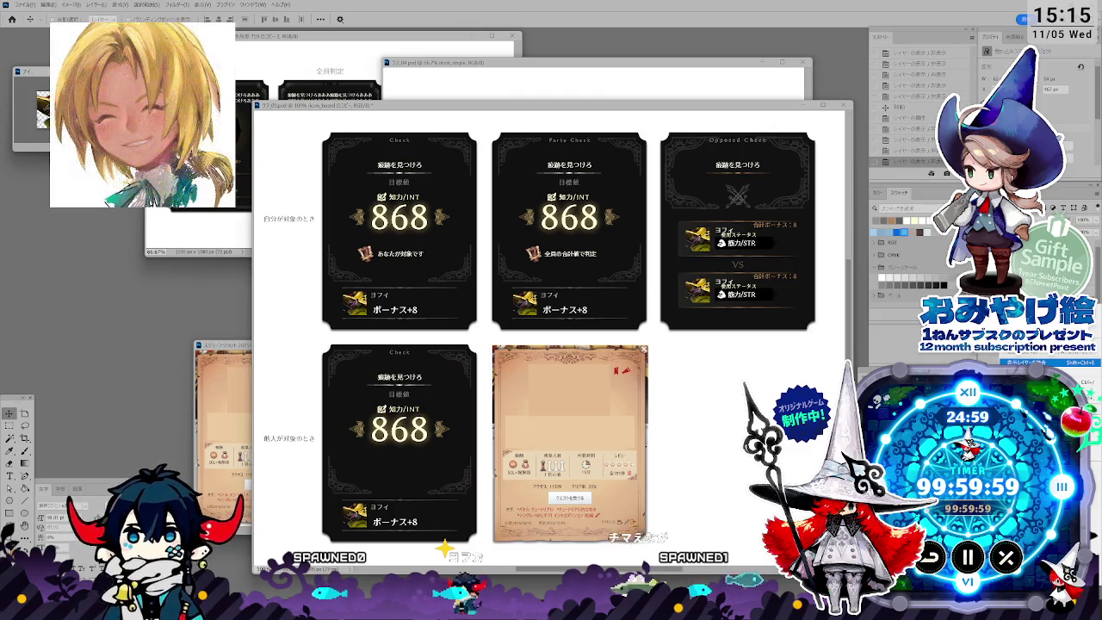
Step: Duplicate the icon_board copy layer and position the icon next to the あなたが対象です text
key(ctrl+alt+j)
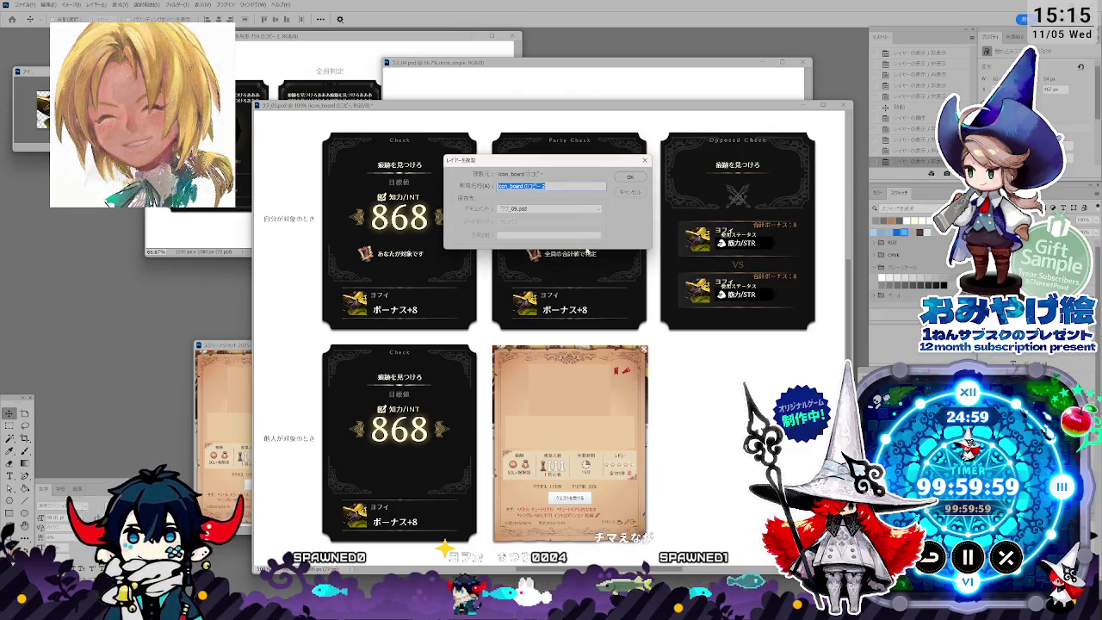
click(623, 192)
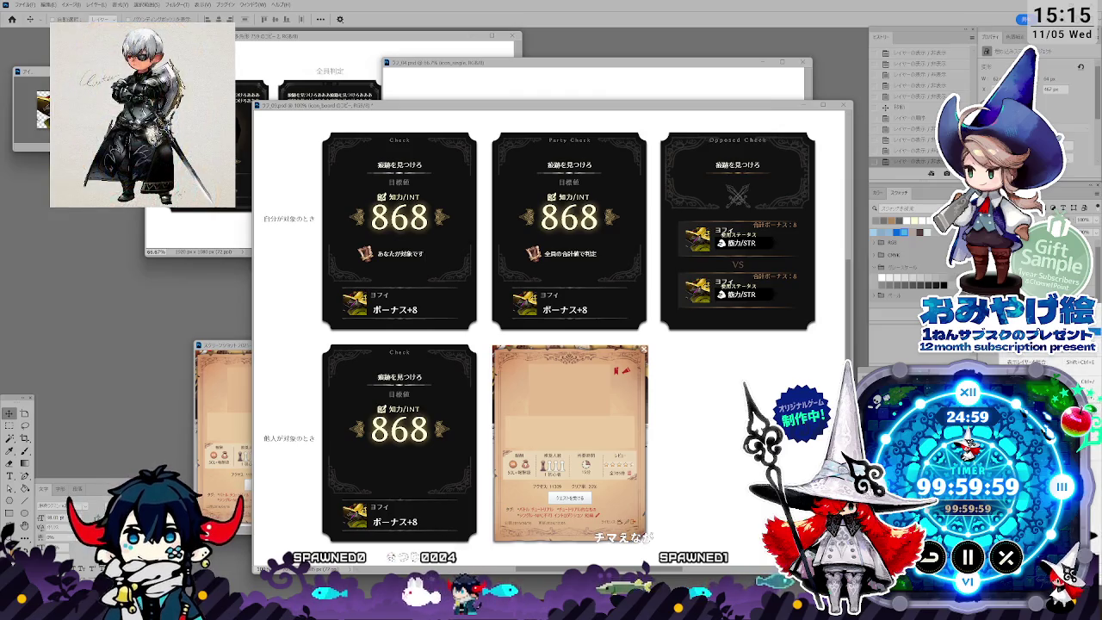
key(ctrl+alt+j)
click(626, 179)
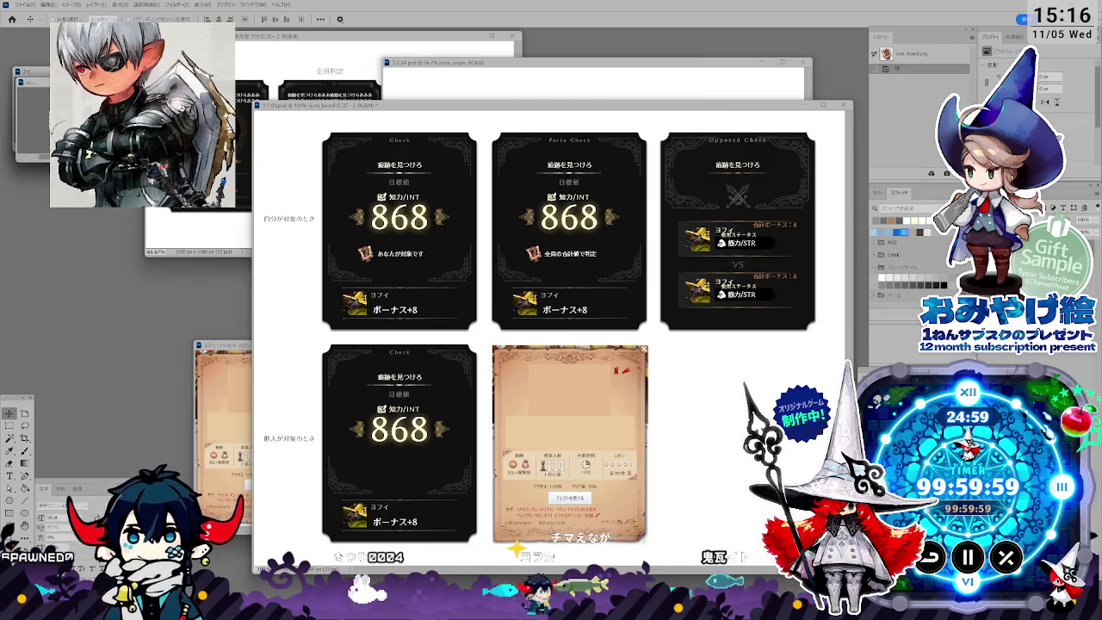
click(45, 72)
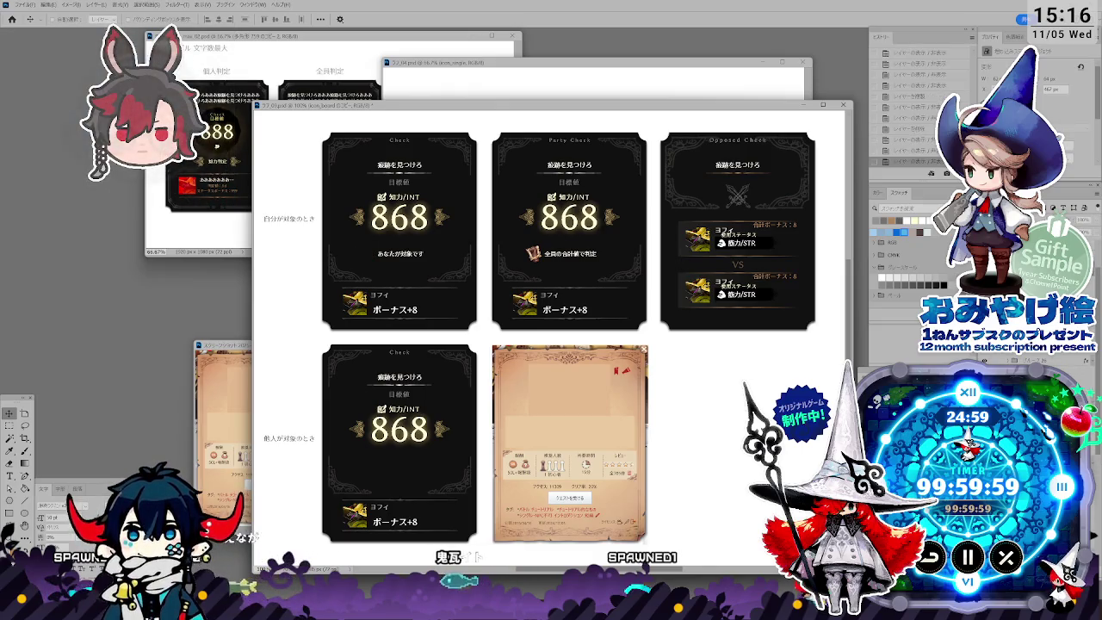
key(alt+bracketleft)
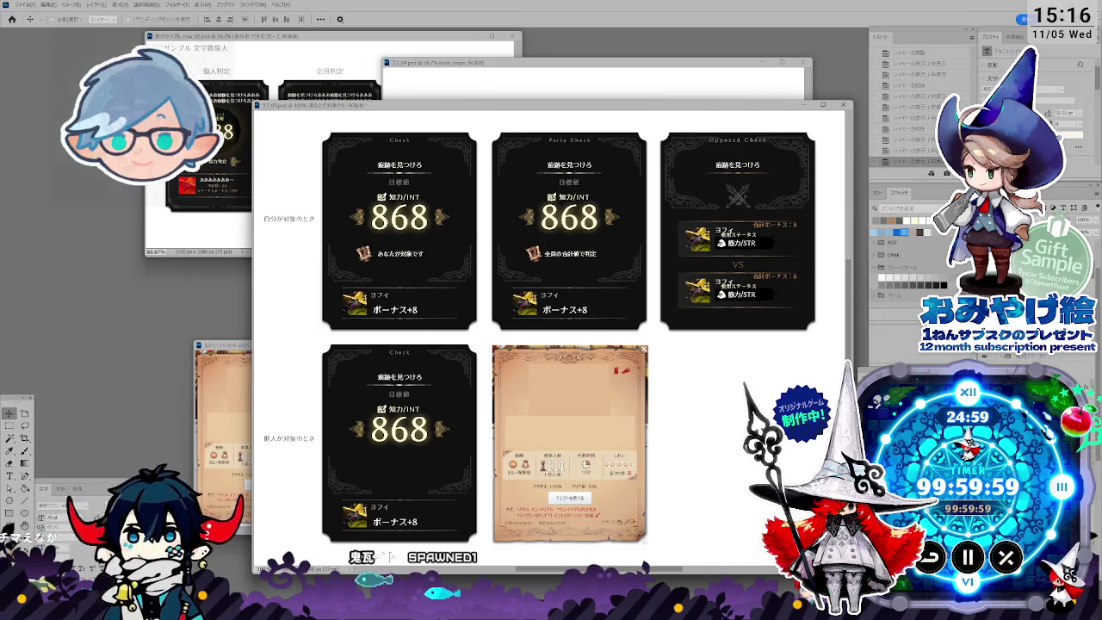
drag(363, 253, 378, 259)
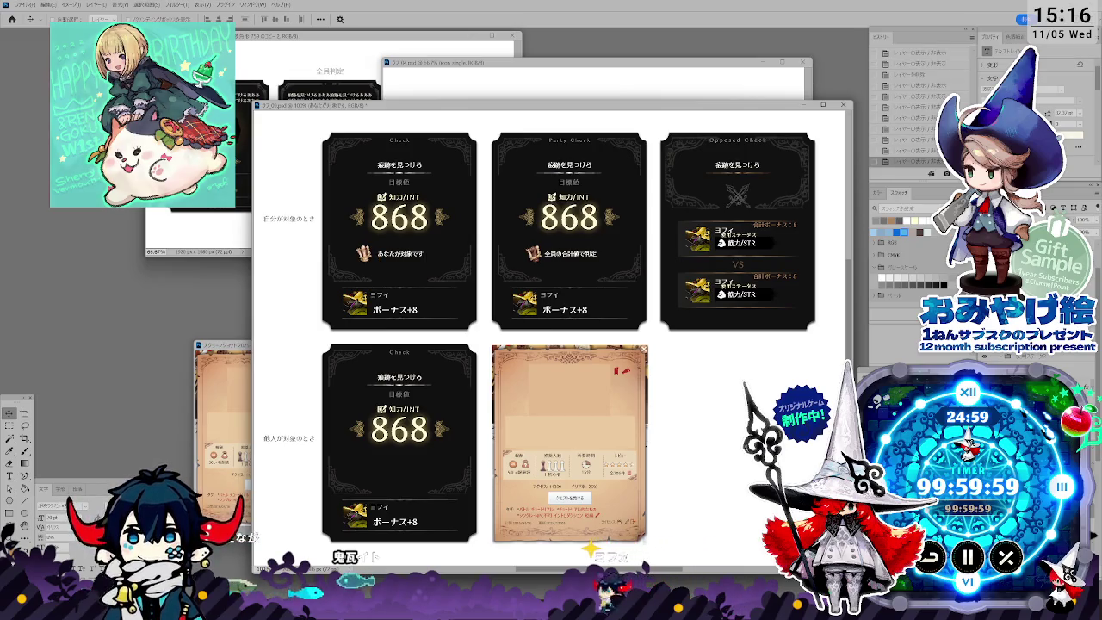
key(ctrl+z)
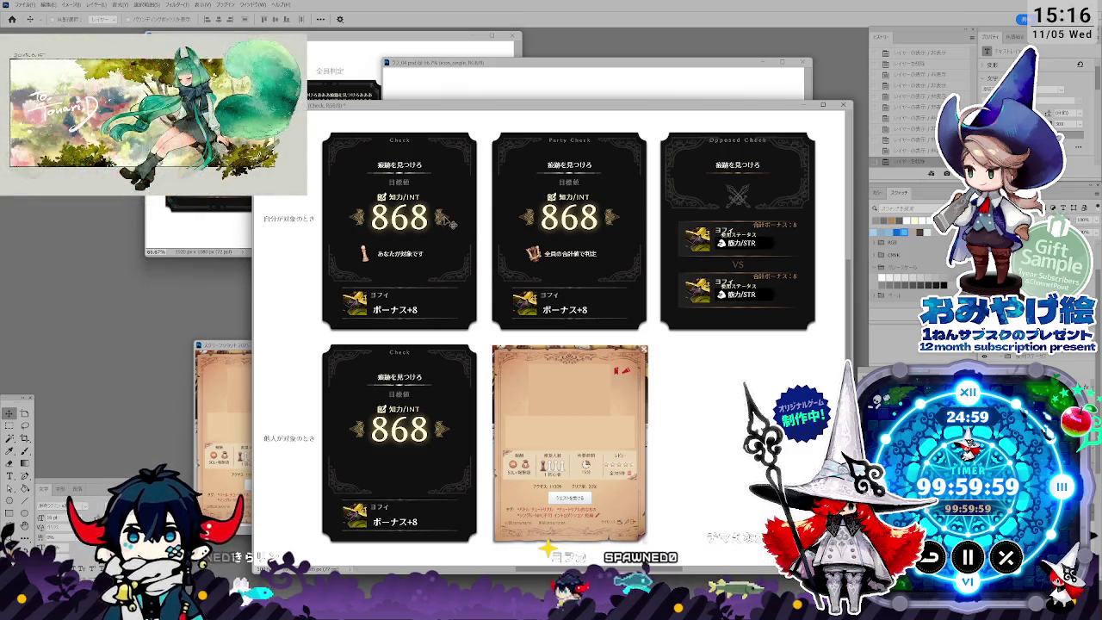
Step: Select the あなたが対象です text layer and check the whole board layout at 100%
click(409, 258)
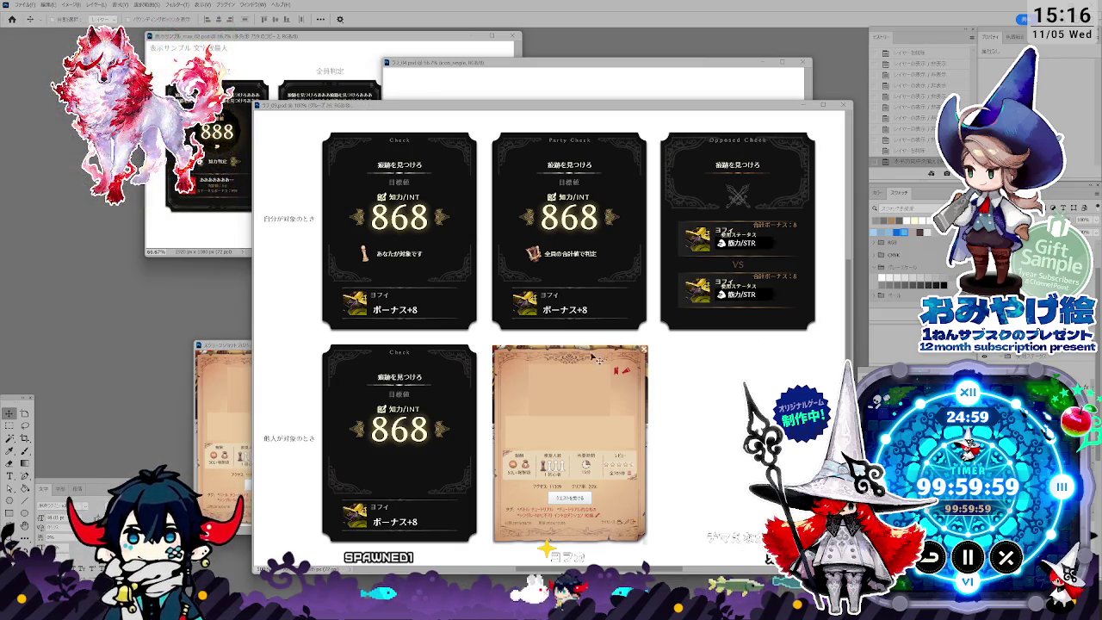
key(ctrl+minus)
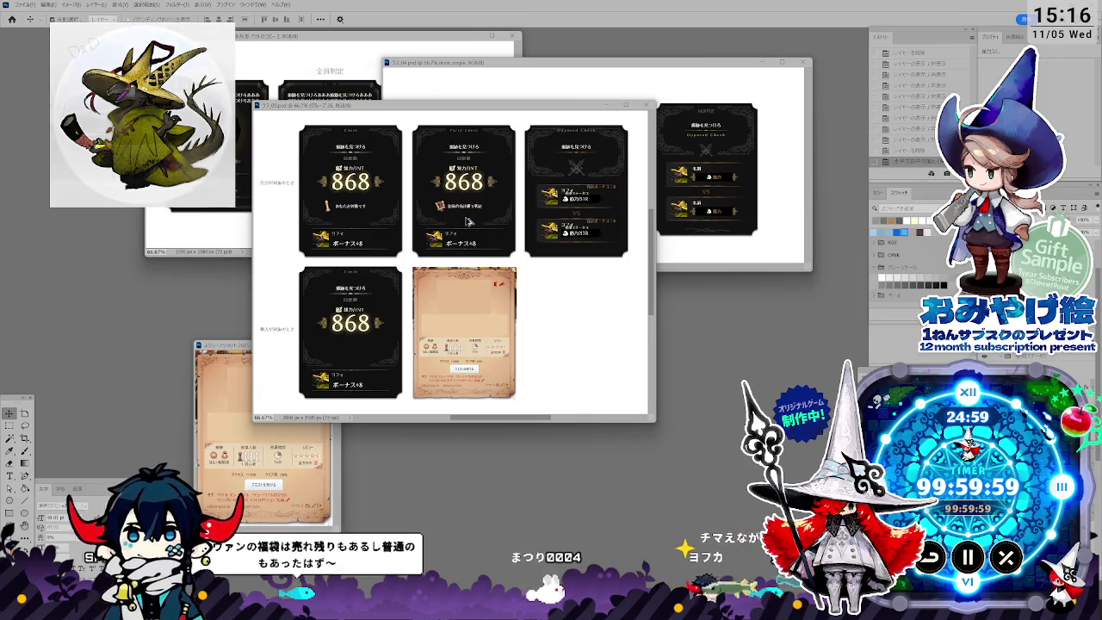
key(ctrl+plus)
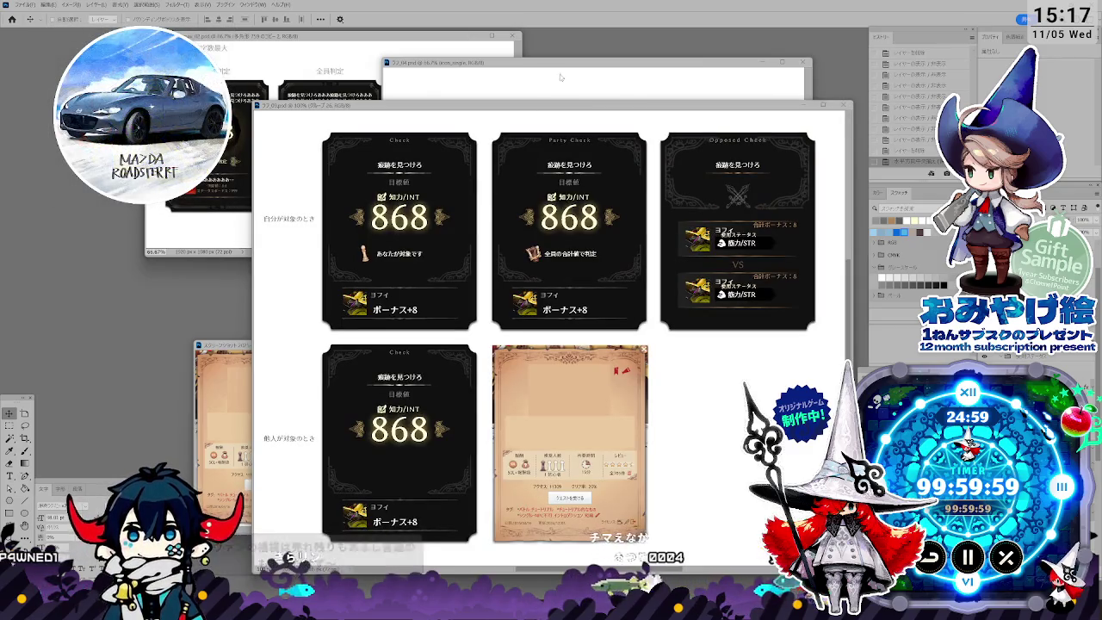
mouse_move(532, 108)
mouse_down()
mouse_move(532, 95)
mouse_move(520, 114)
mouse_up()
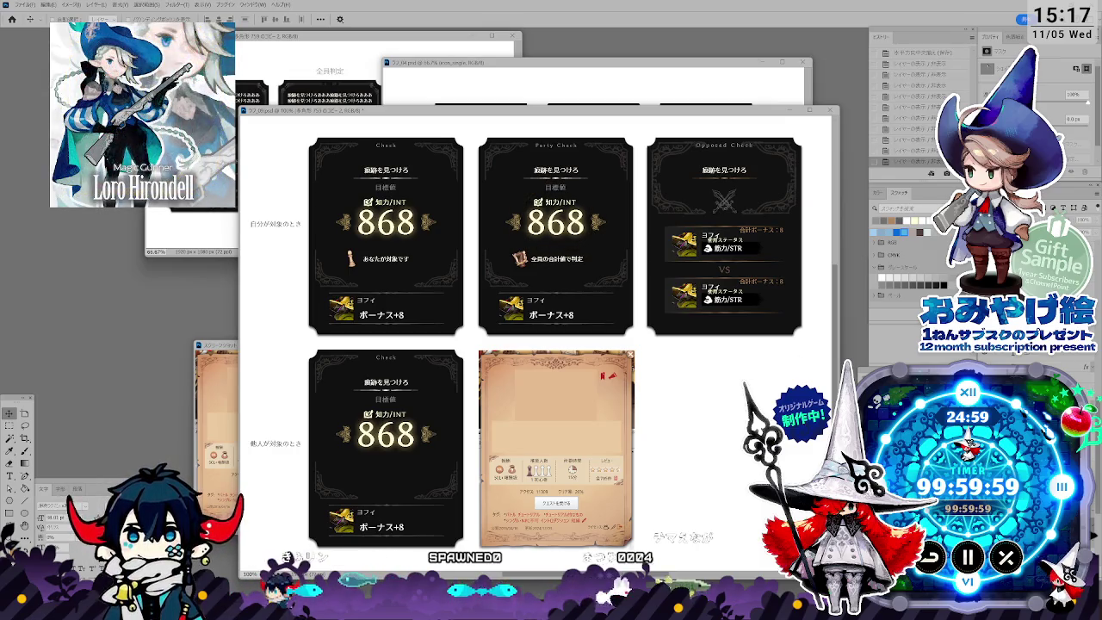
Step: Step through the 背景 のコピー, アイコン and レイヤー 3 layers of the card sheet
click(645, 566)
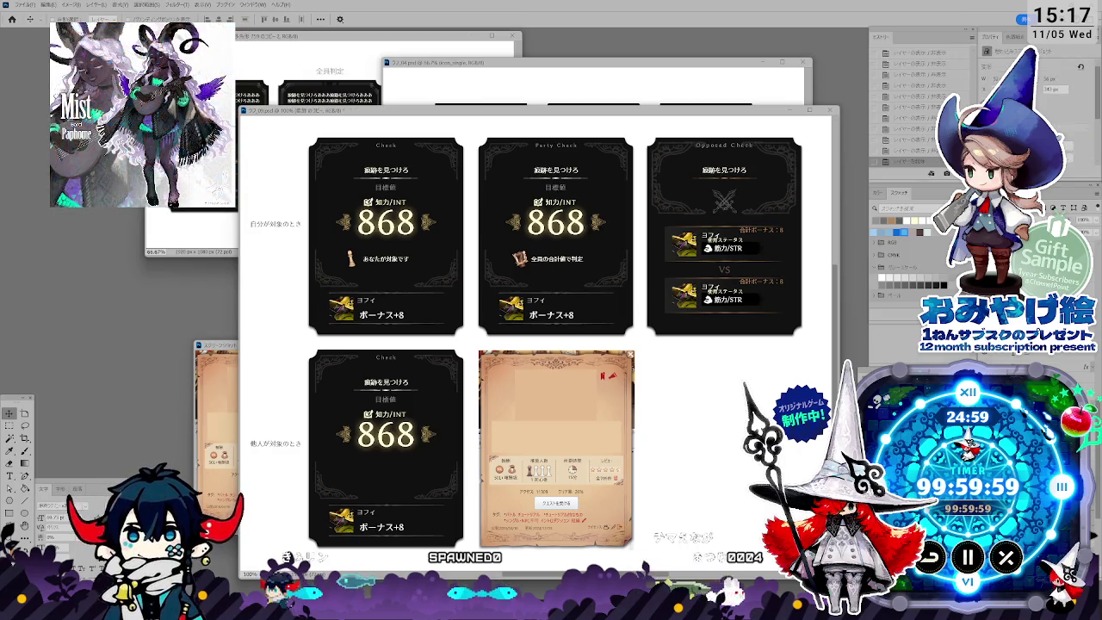
key(alt+bracketleft)
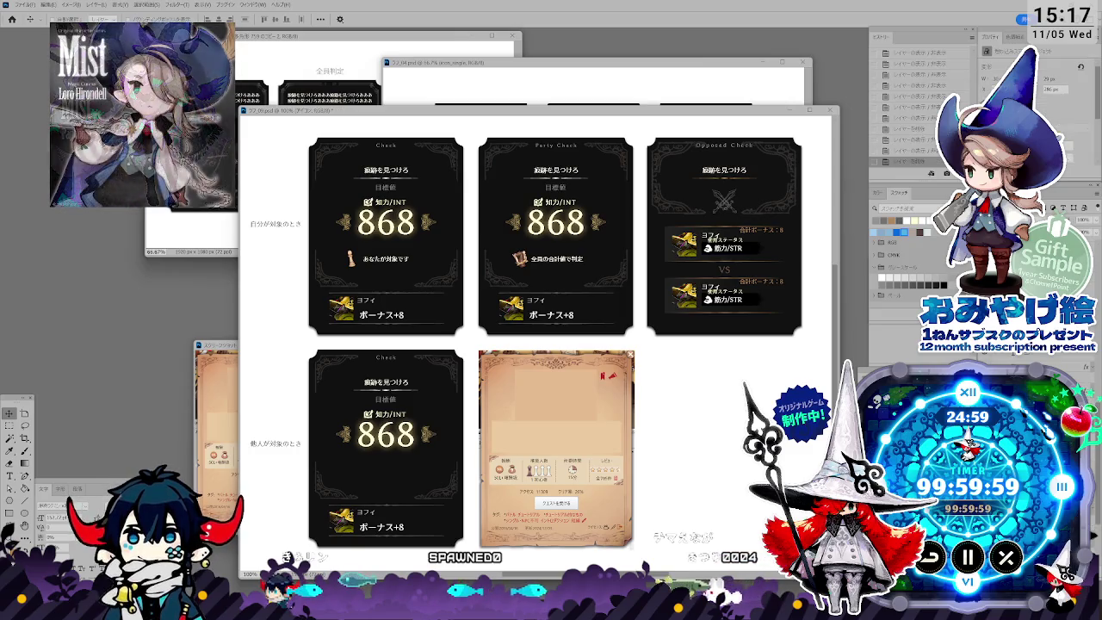
key(alt+bracketleft)
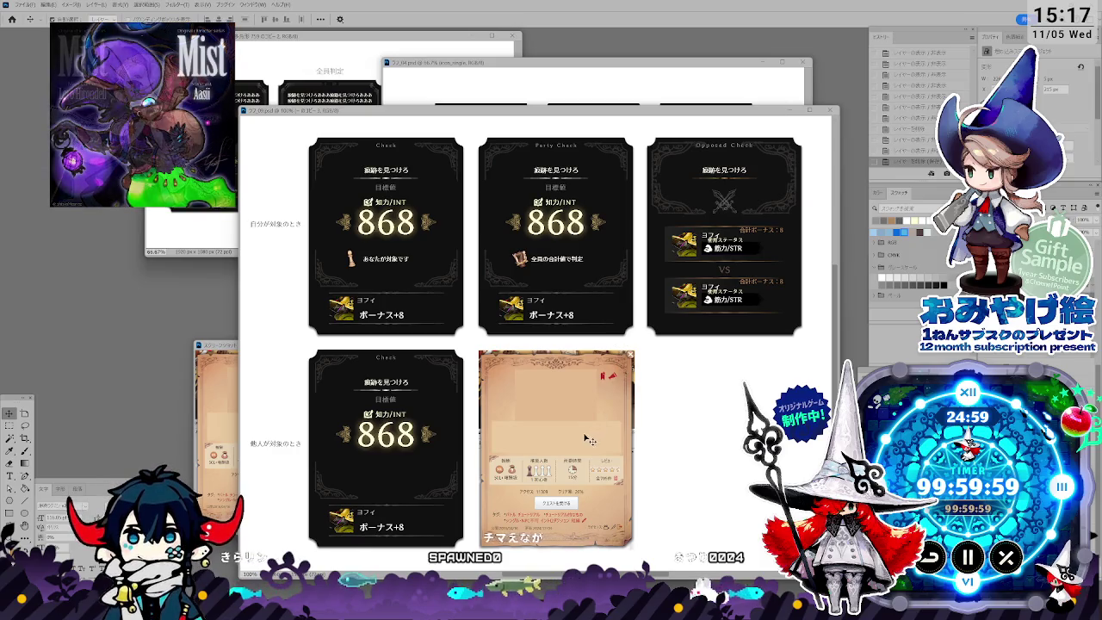
key(alt+bracketleft)
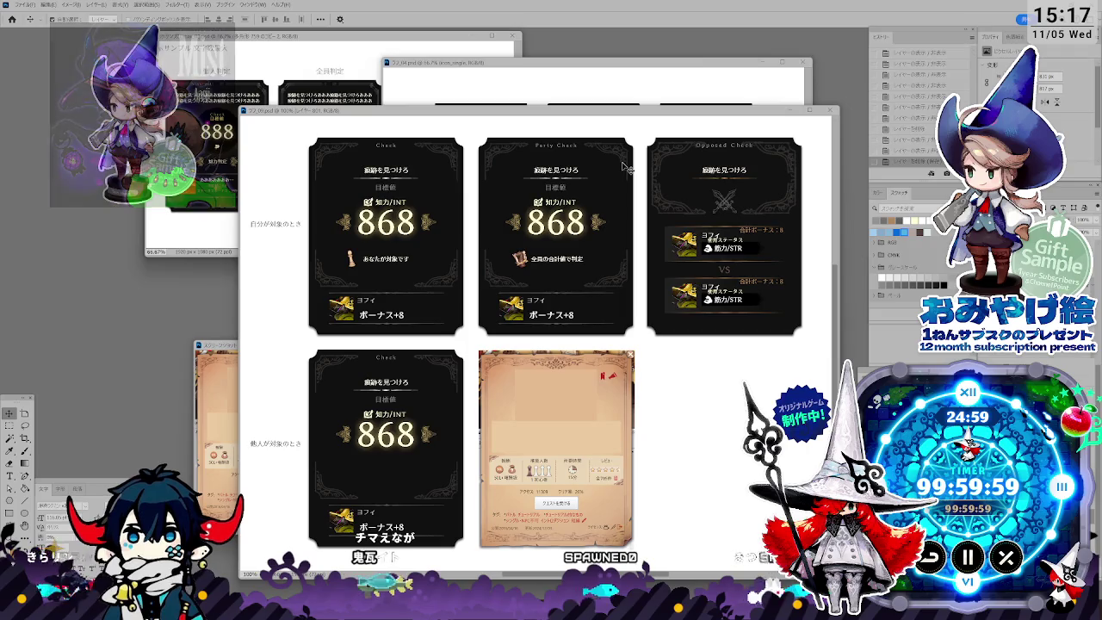
key(alt+bracketleft)
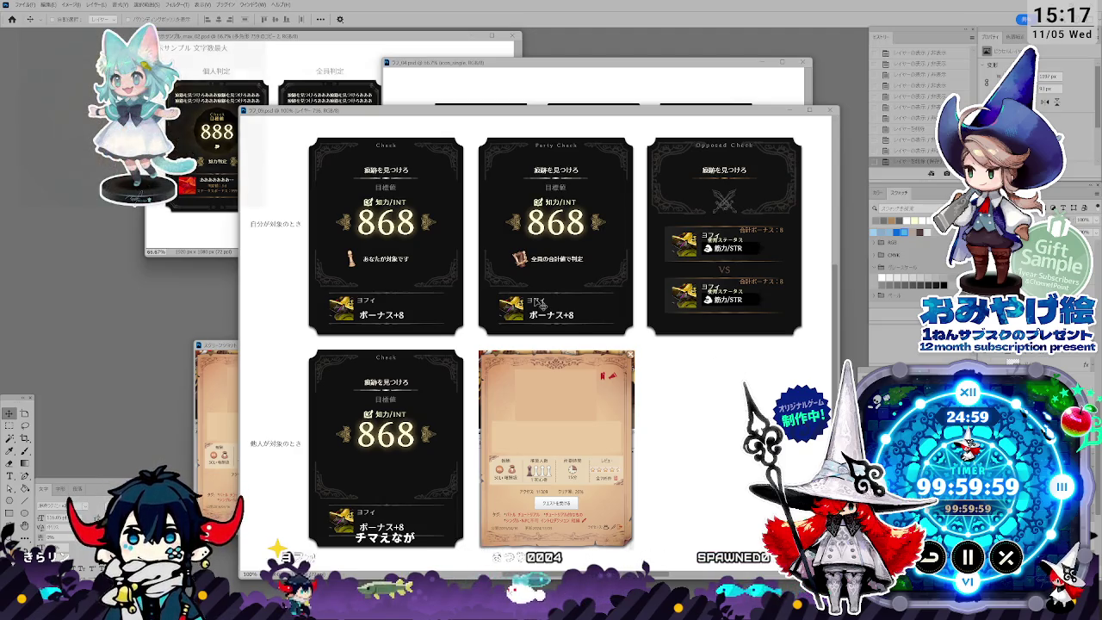
Step: Compare against the earlier ラフ_04 mock-up, then return to the current card sheet
click(519, 80)
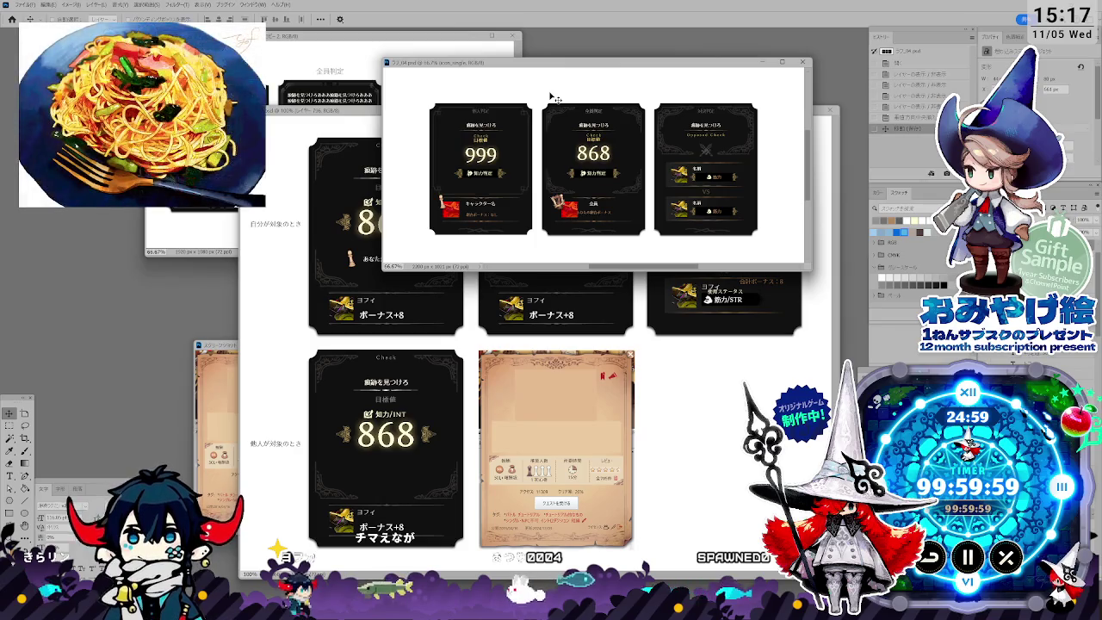
key(ctrl+Tab)
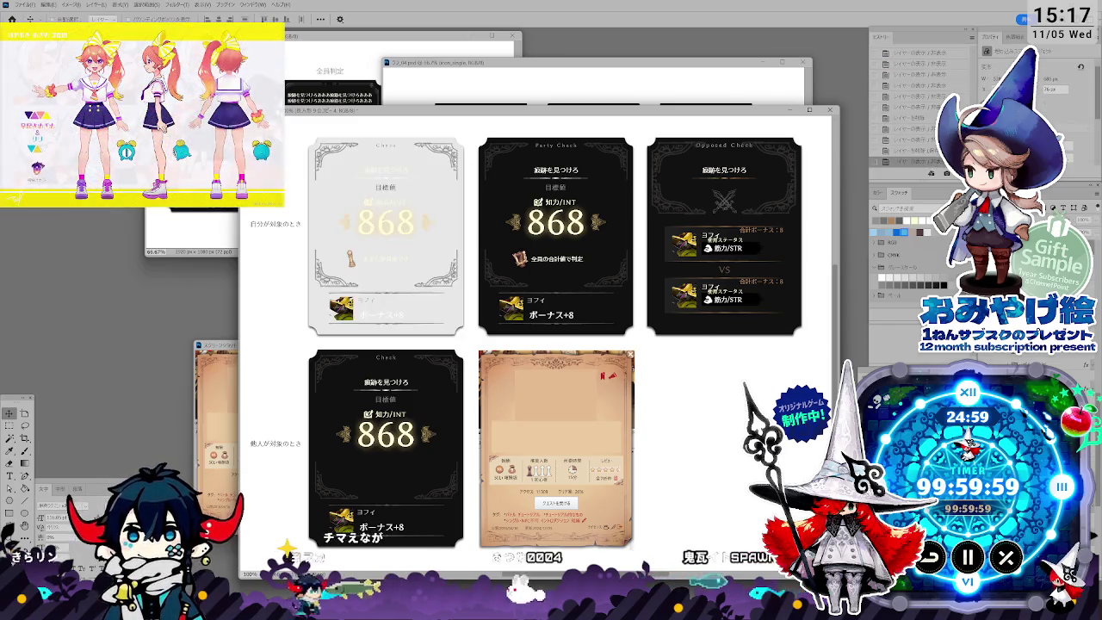
scroll(763, 198, up, 1)
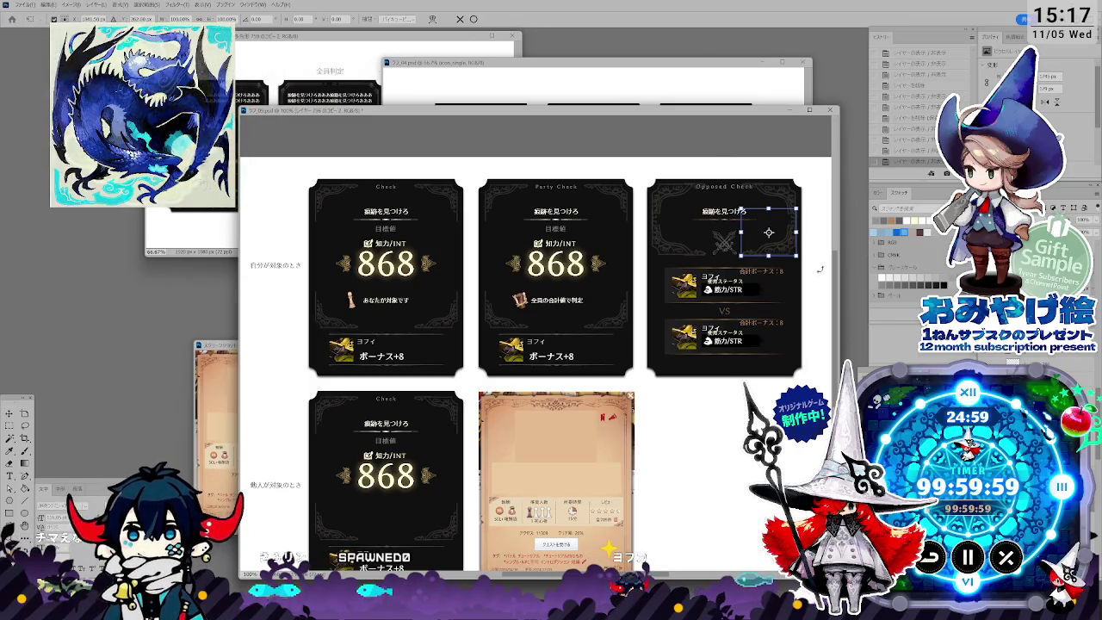
Step: Scale the Opposed Check corner ornament to 80% from its bottom-right corner
drag(769, 232, 796, 256)
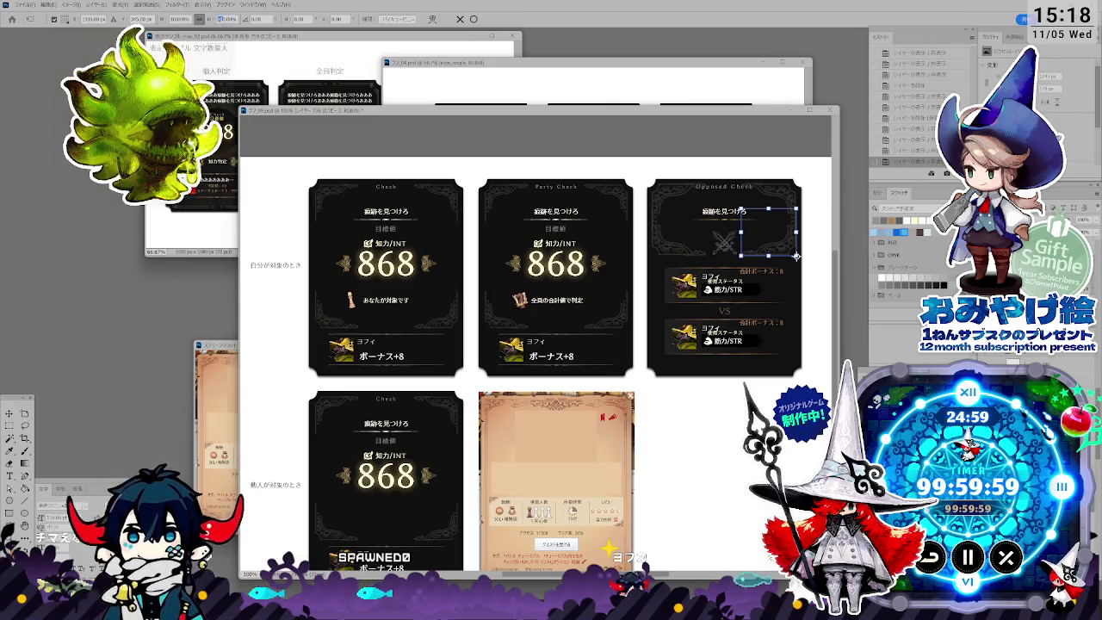
text(80)
key(Return)
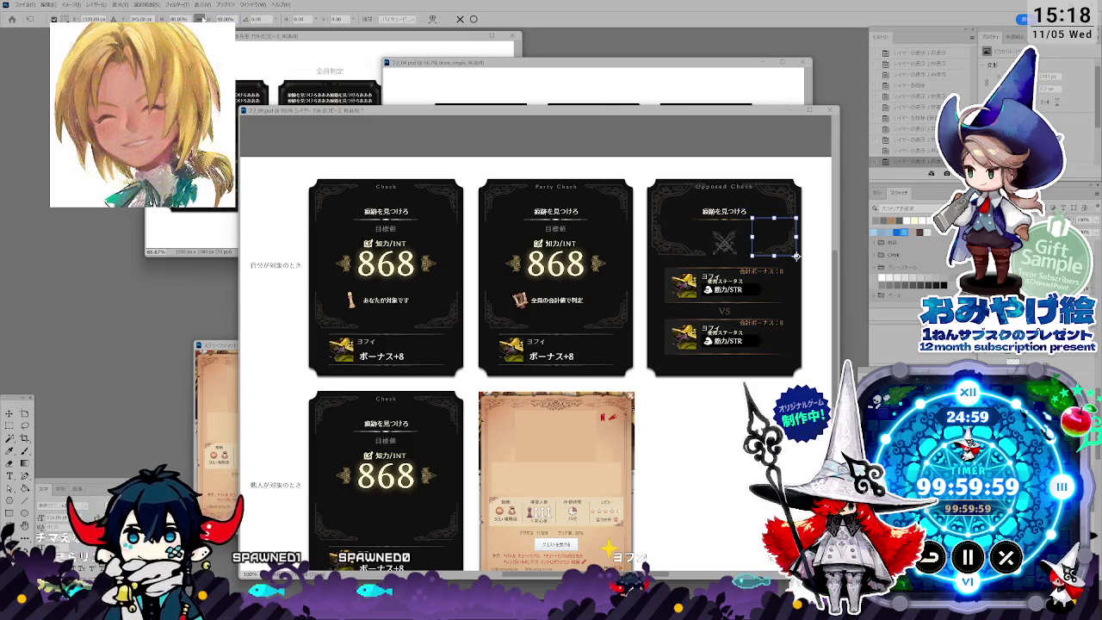
key(Return)
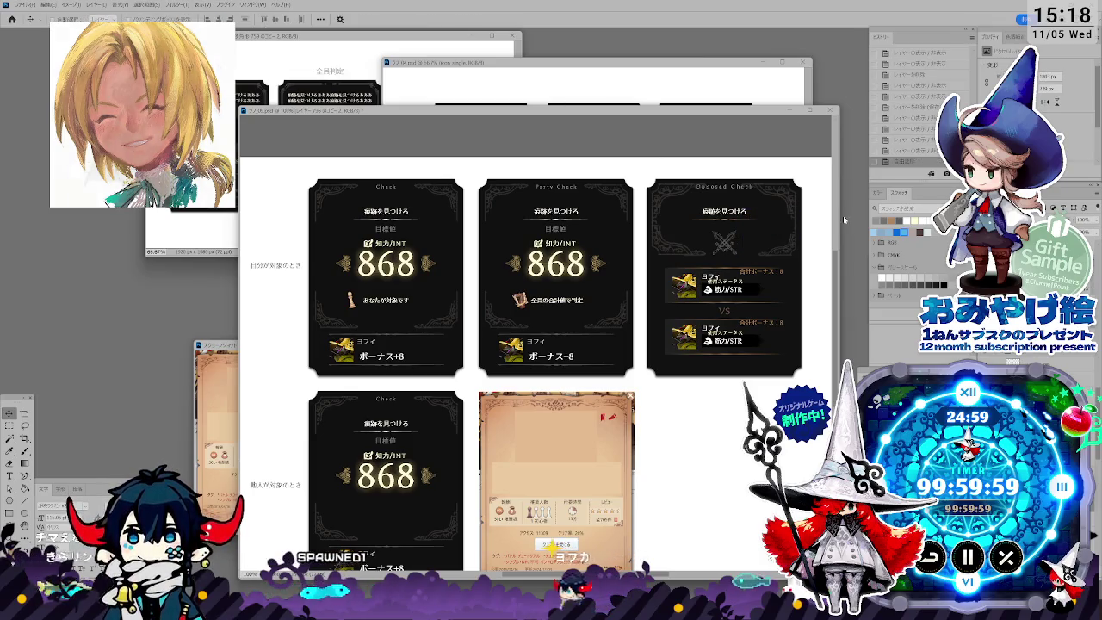
Step: Shrink the top-left corner ornament to 70%
key(ctrl+t)
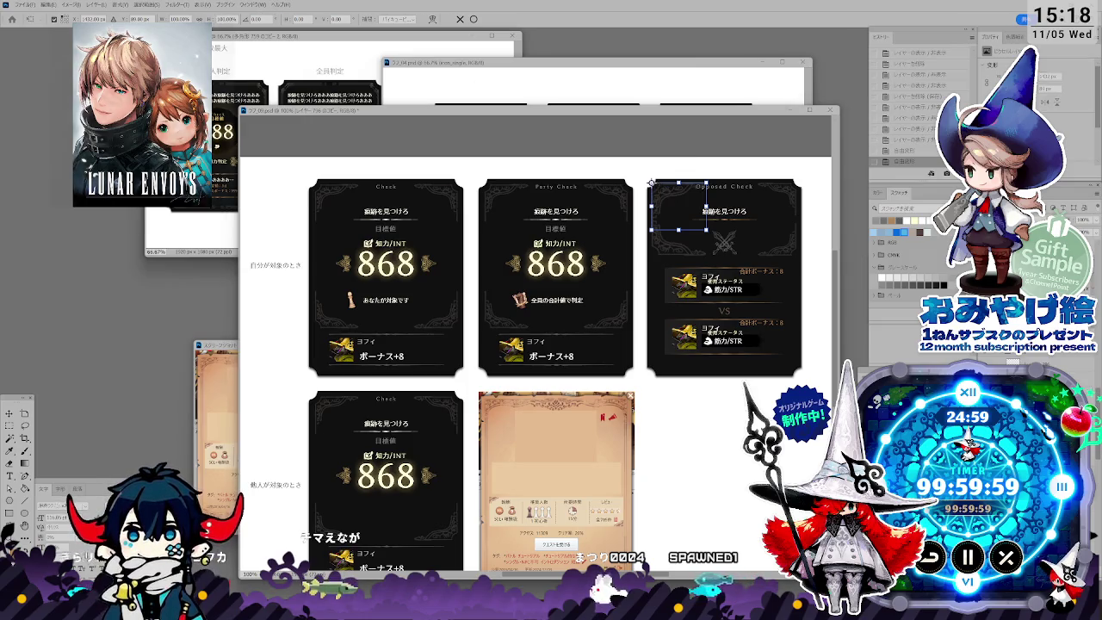
text(70)
key(Return)
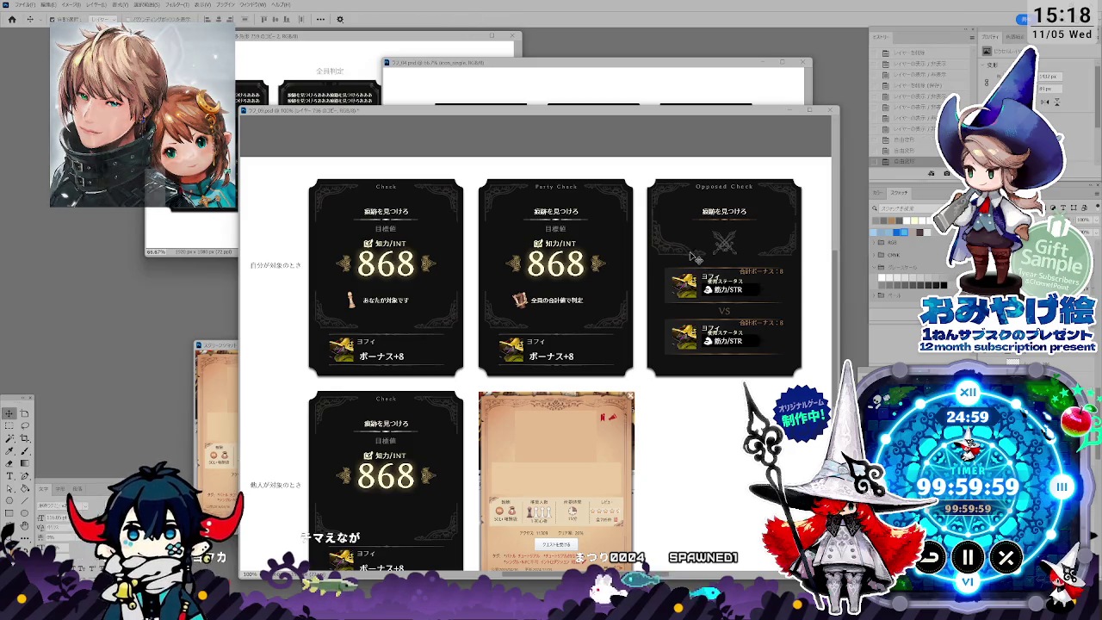
drag(699, 259, 652, 256)
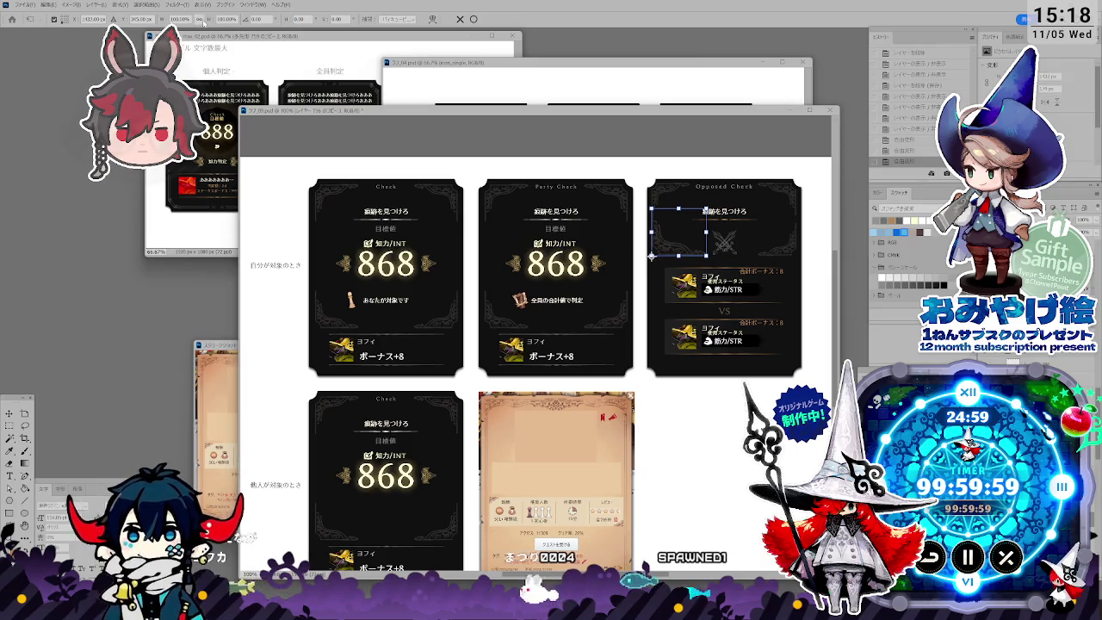
text(70)
key(Return)
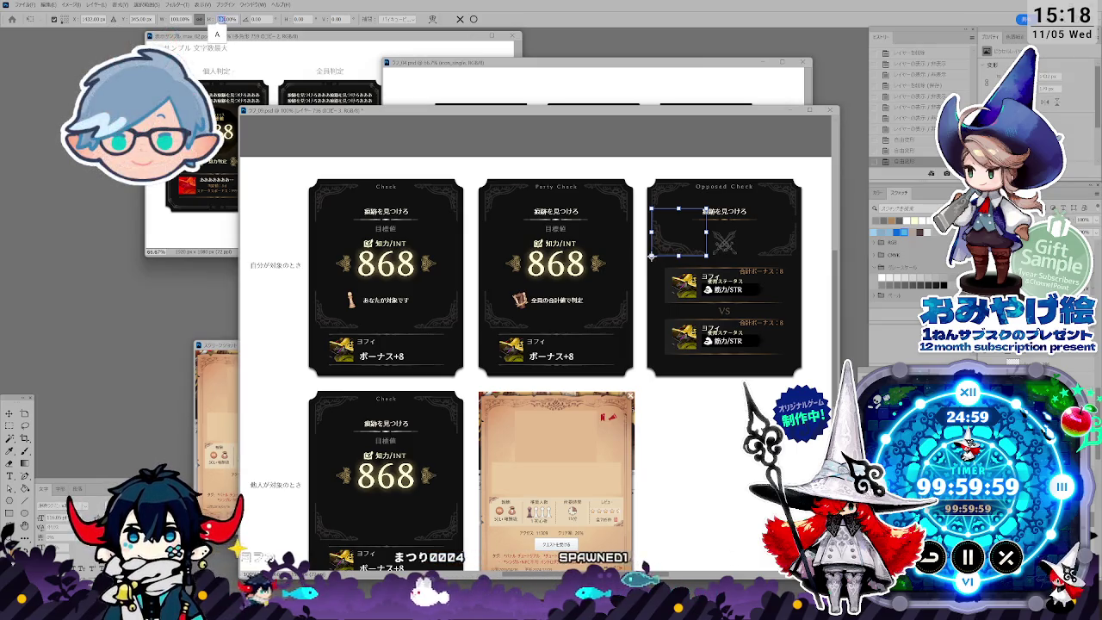
key(Return)
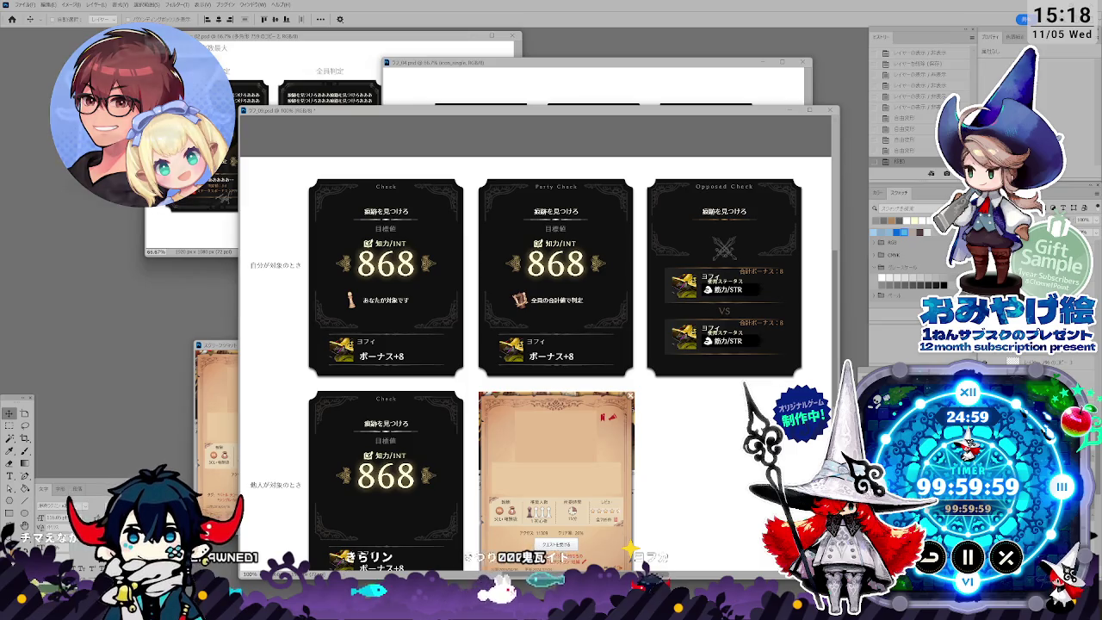
Step: Nudge the crossed-swords emblem into place and enlarge it to about 122%
key(shift+Up)
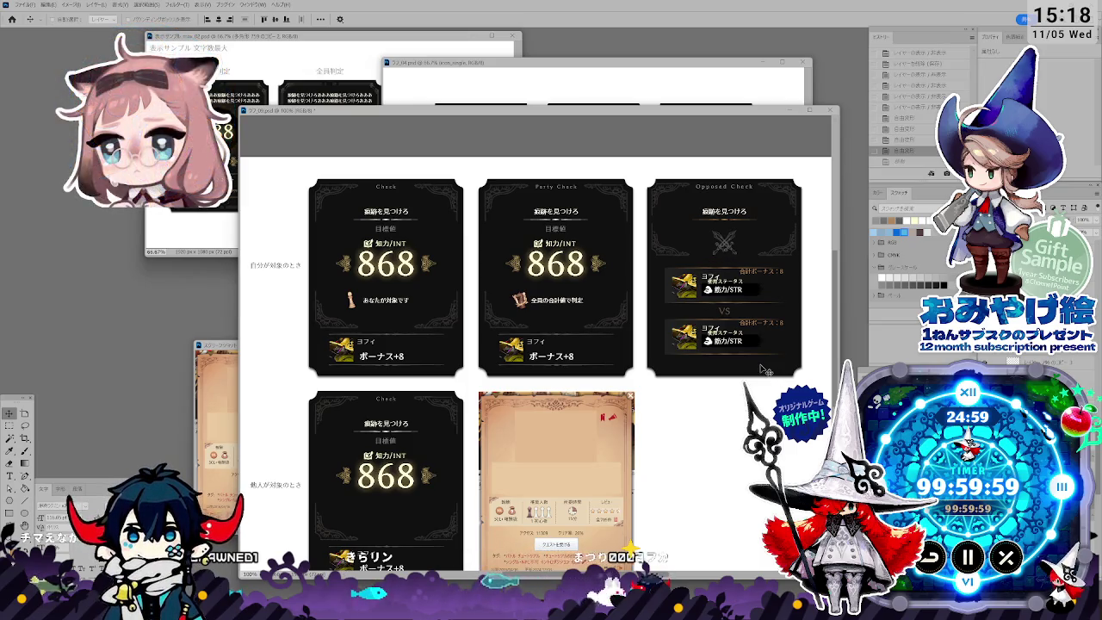
click(718, 191)
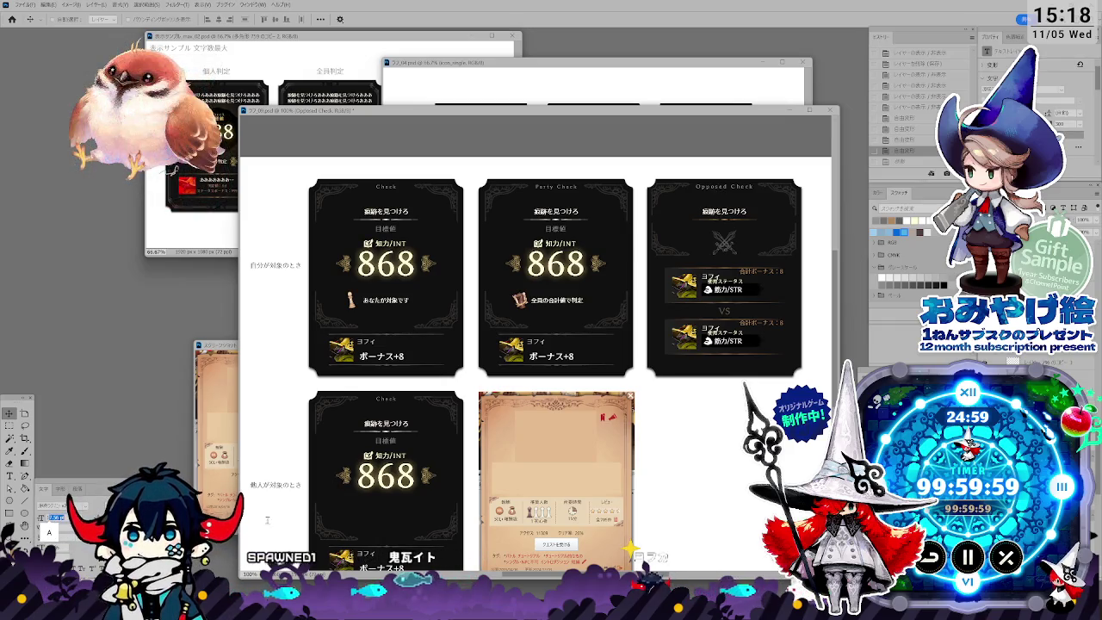
click(456, 191)
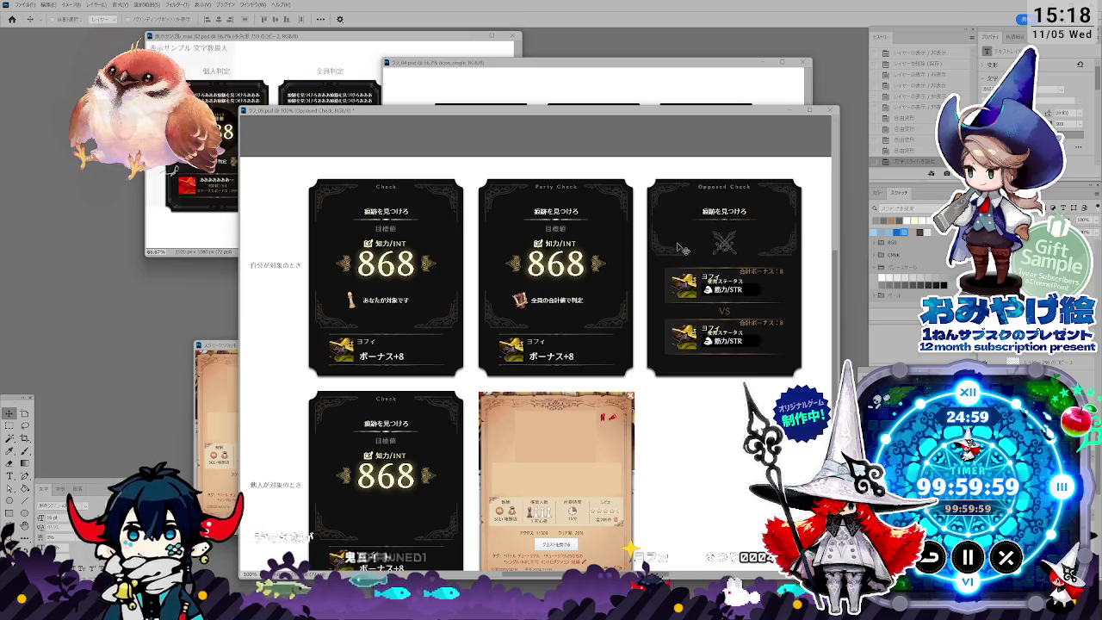
click(708, 193)
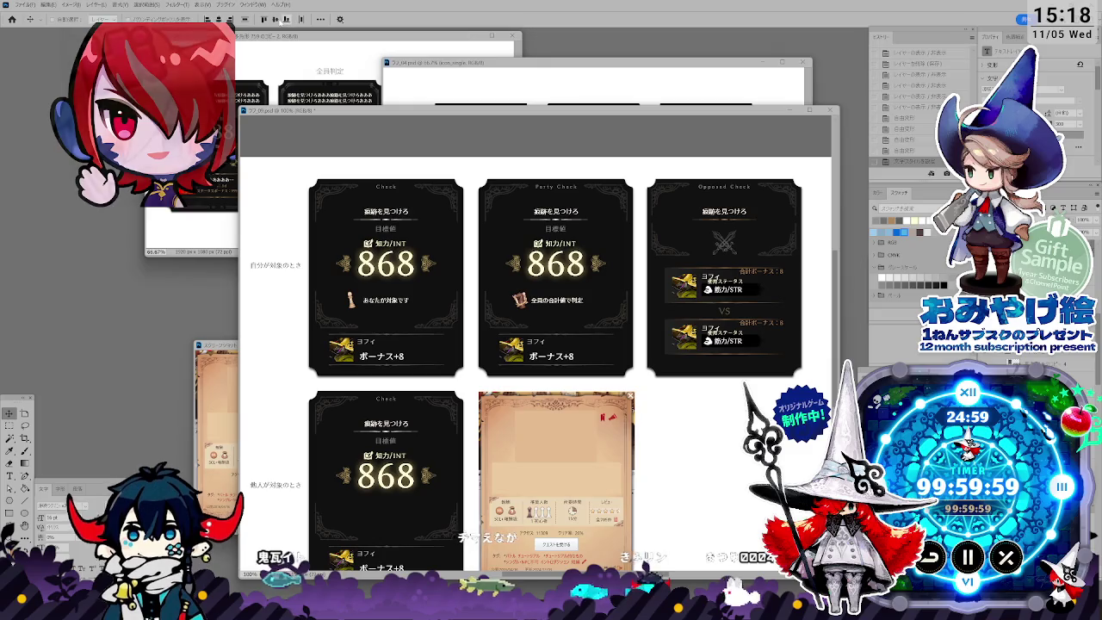
click(717, 297)
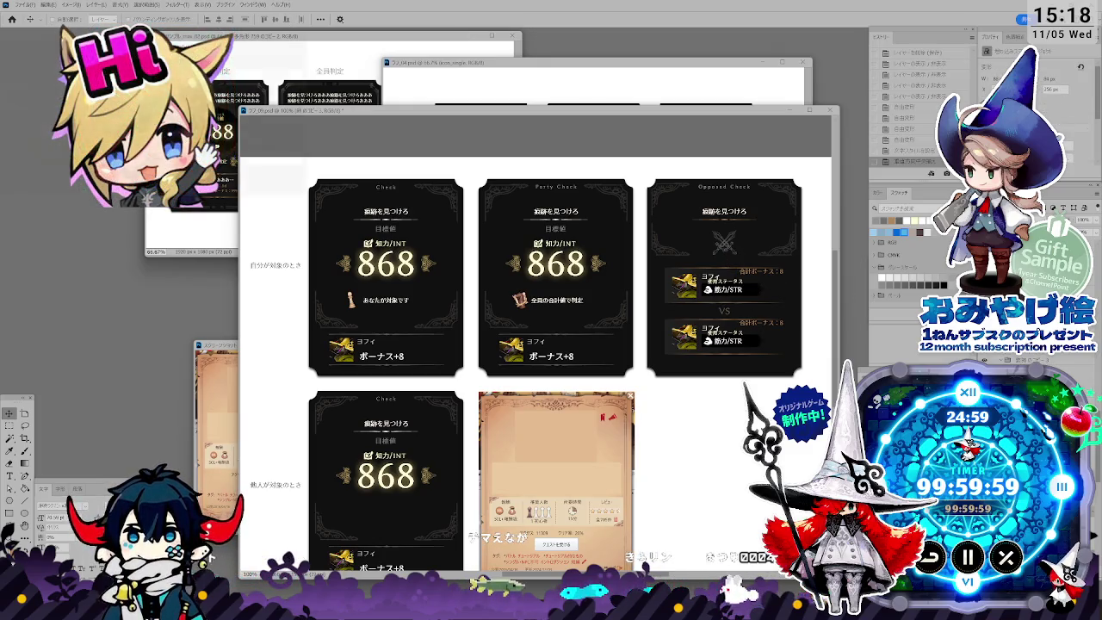
drag(773, 300, 772, 307)
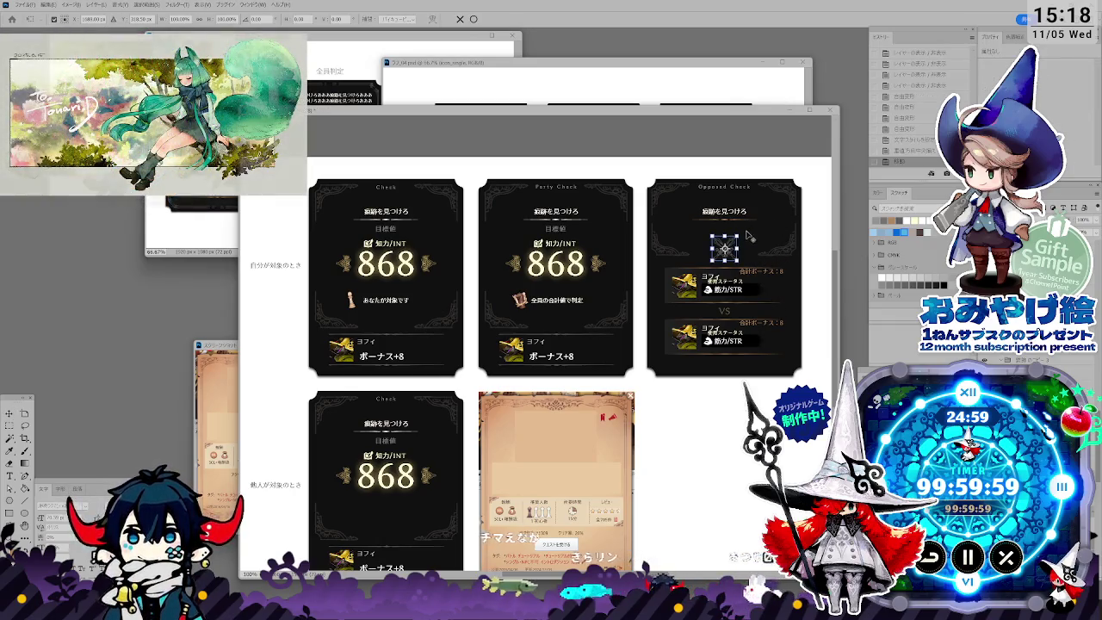
key(ctrl+t)
drag(738, 235, 740, 230)
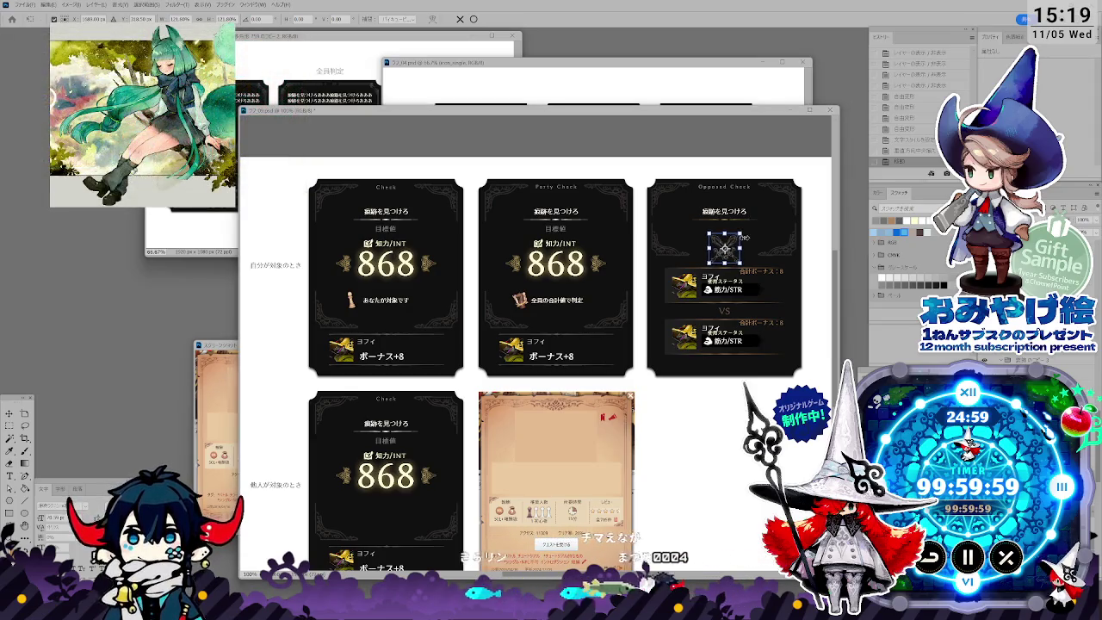
key(Return)
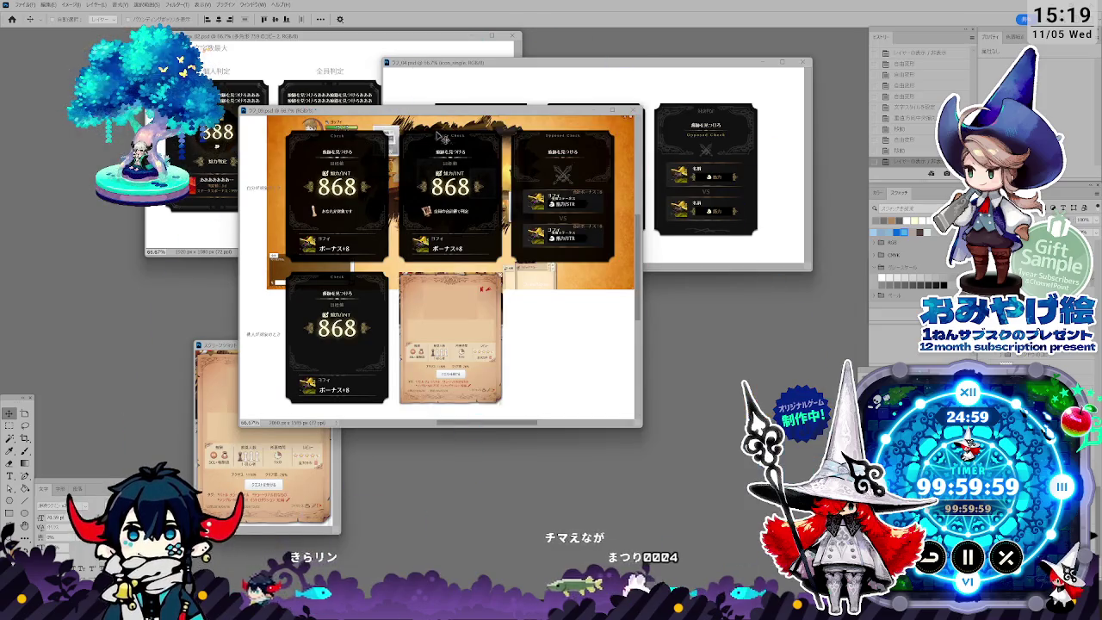
Step: Drag the card sheet window down-right to reveal the ラフ_04 and sample versions behind it
drag(432, 111, 541, 238)
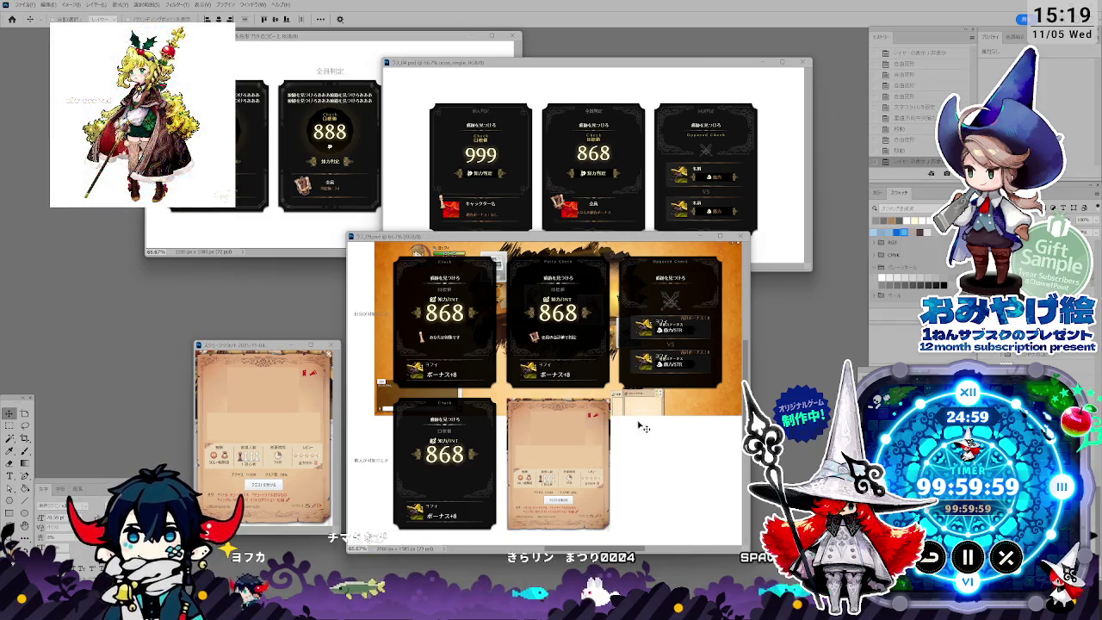
Step: Save the sheet as ラフ_09.psd and hide the parchment card and lower dark 868 card
key(ctrl+shift+s)
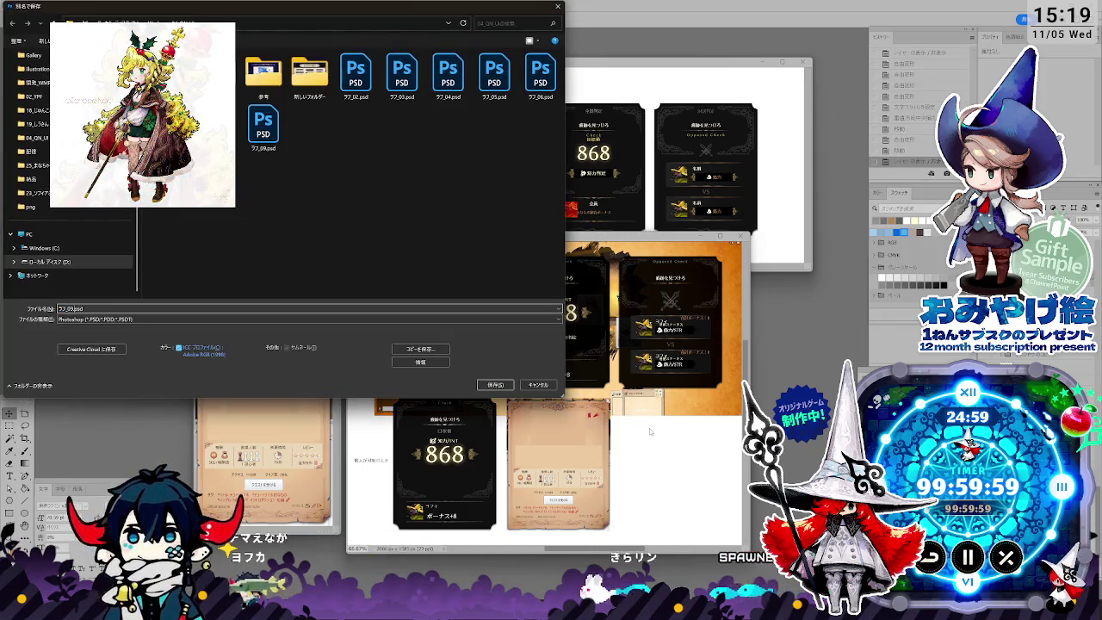
key(Return)
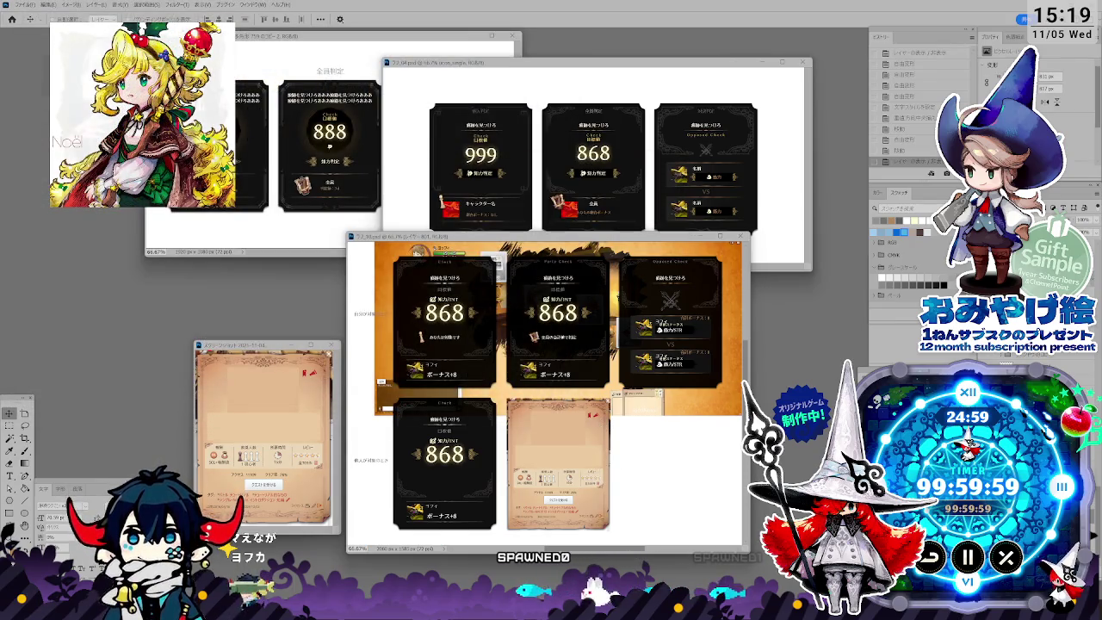
key(Delete)
key(alt+bracketleft)
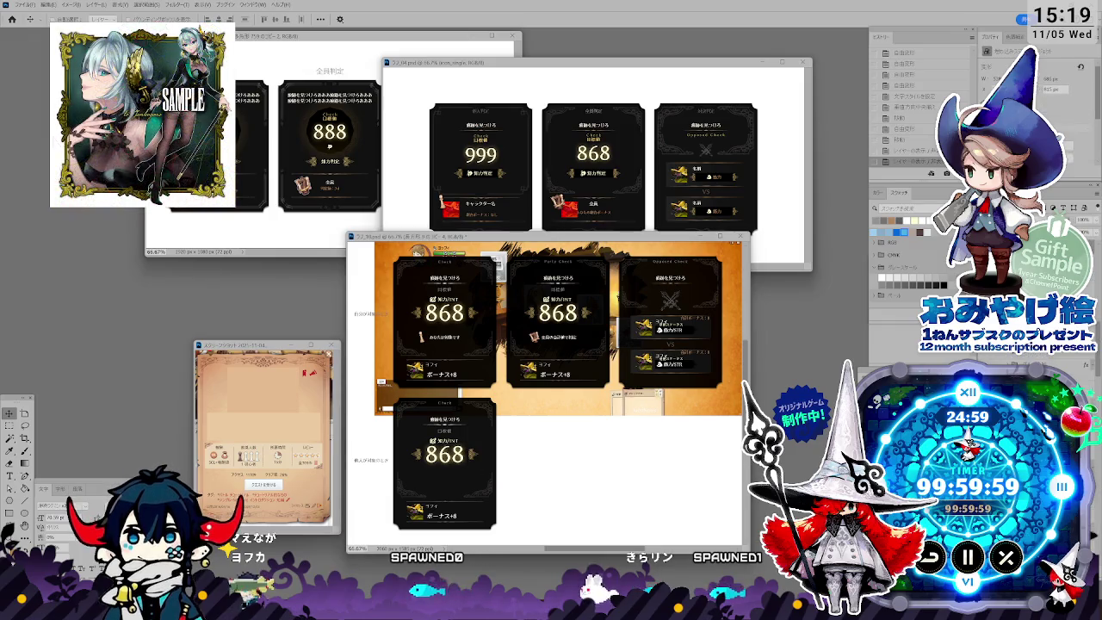
key(alt+bracketleft)
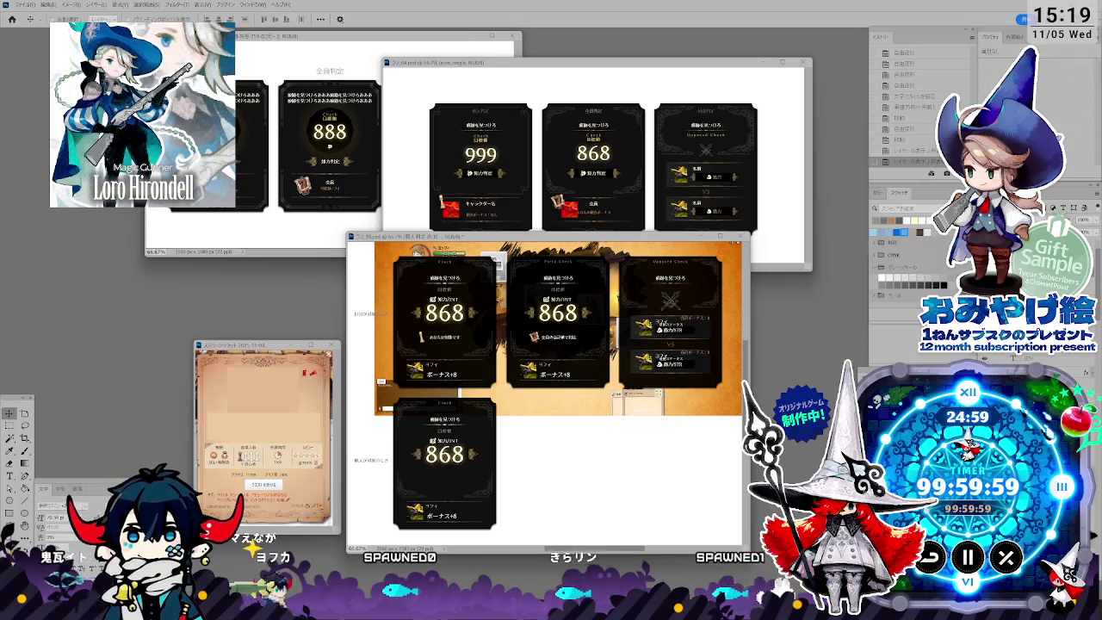
key(Delete)
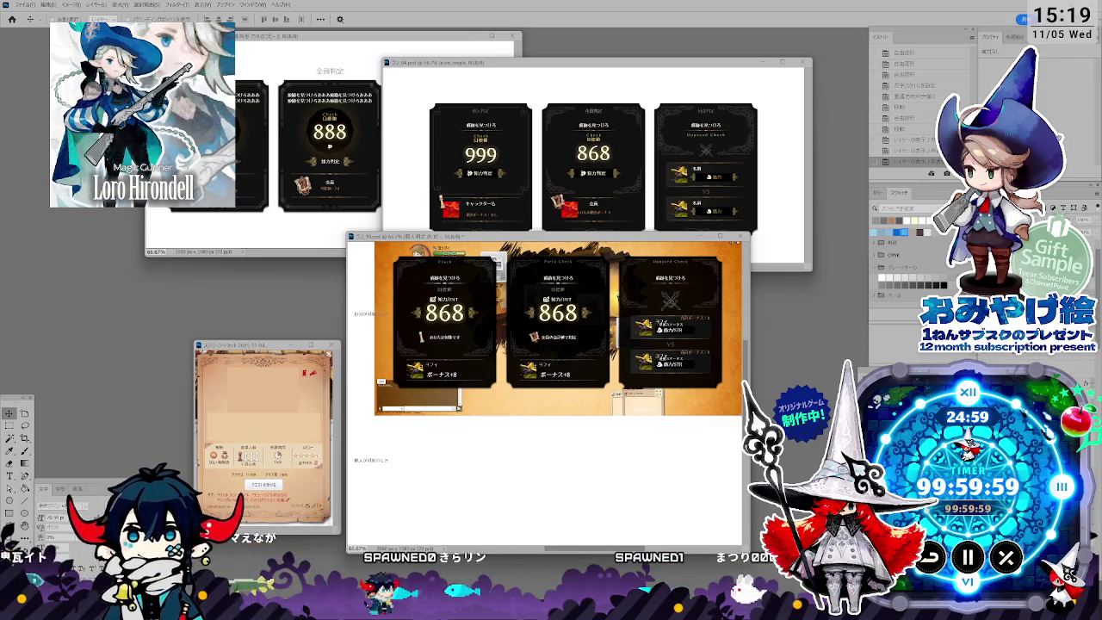
Step: Move the 新人ゲーム label up and shift the orange backdrop about 31 px left
click(377, 465)
drag(372, 463, 379, 322)
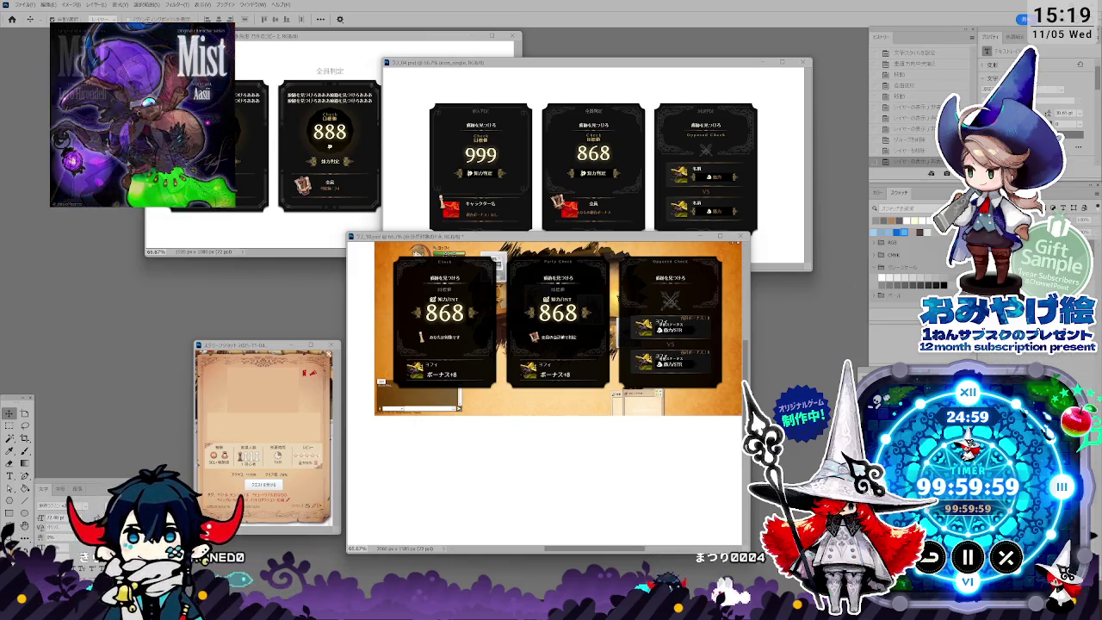
key(ctrl+a)
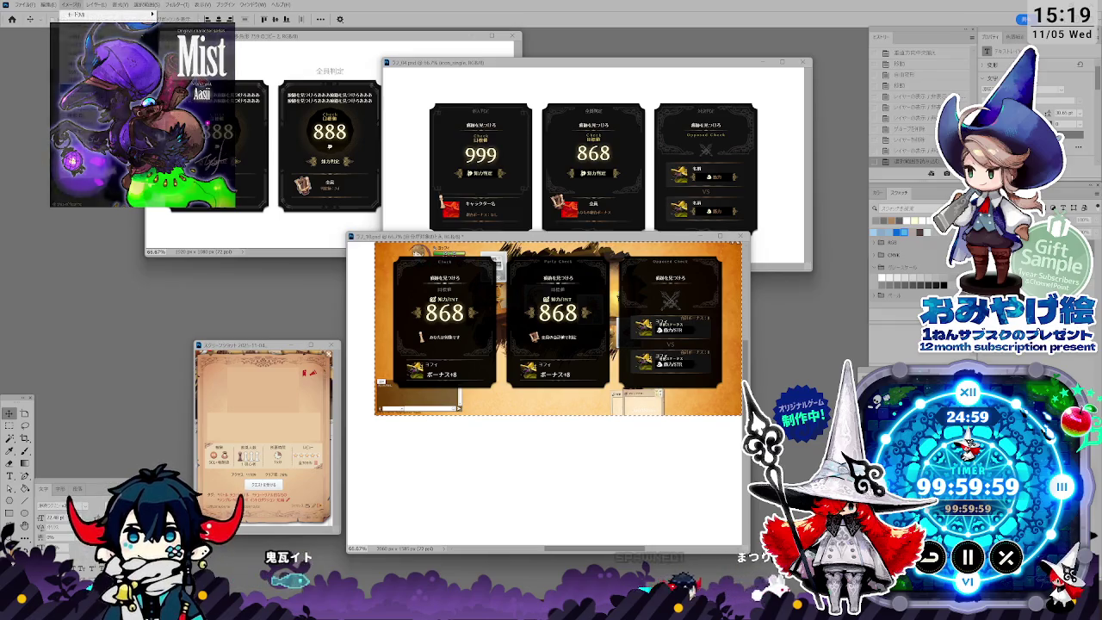
drag(582, 353, 555, 353)
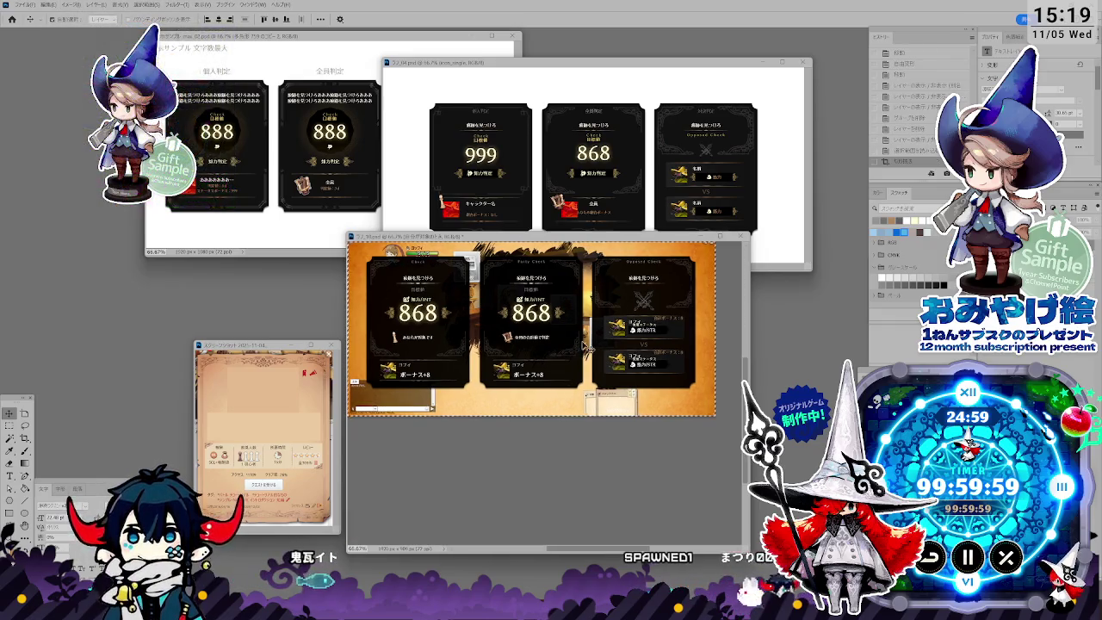
key(ctrl+plus)
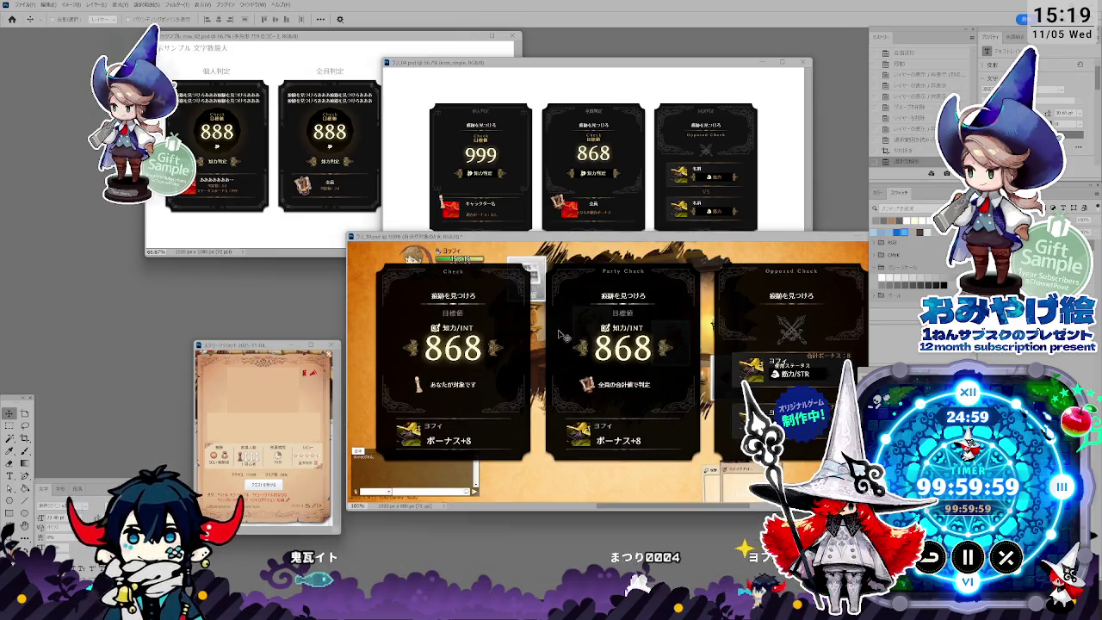
Step: Place the parchment screenshot window at upper left and the card mockup at lower right
drag(543, 237, 394, 256)
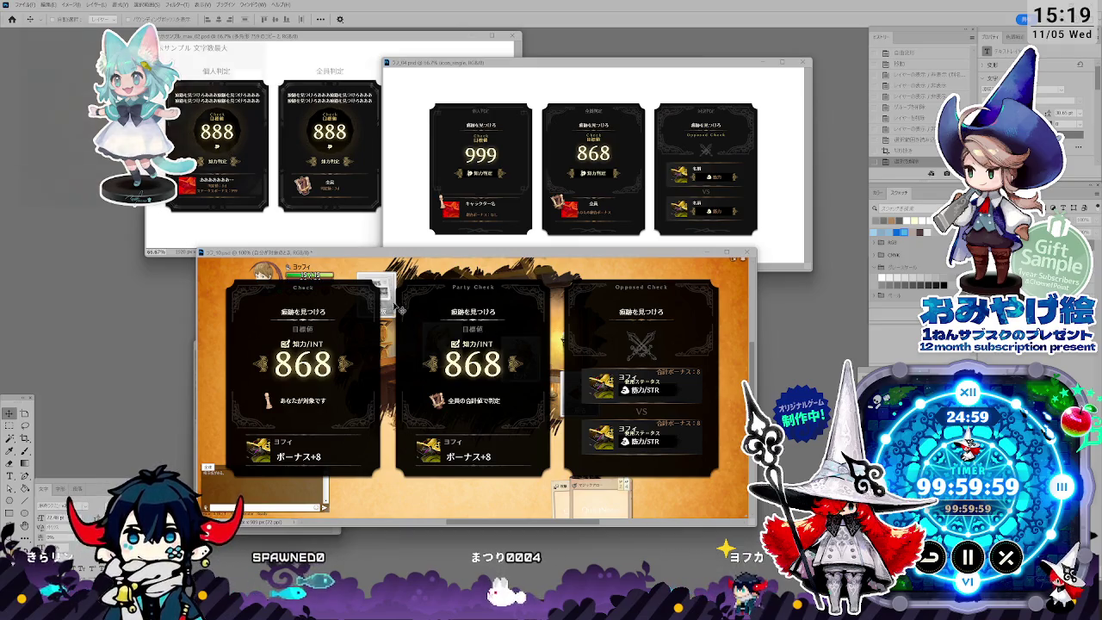
drag(255, 484, 78, 217)
drag(511, 254, 570, 281)
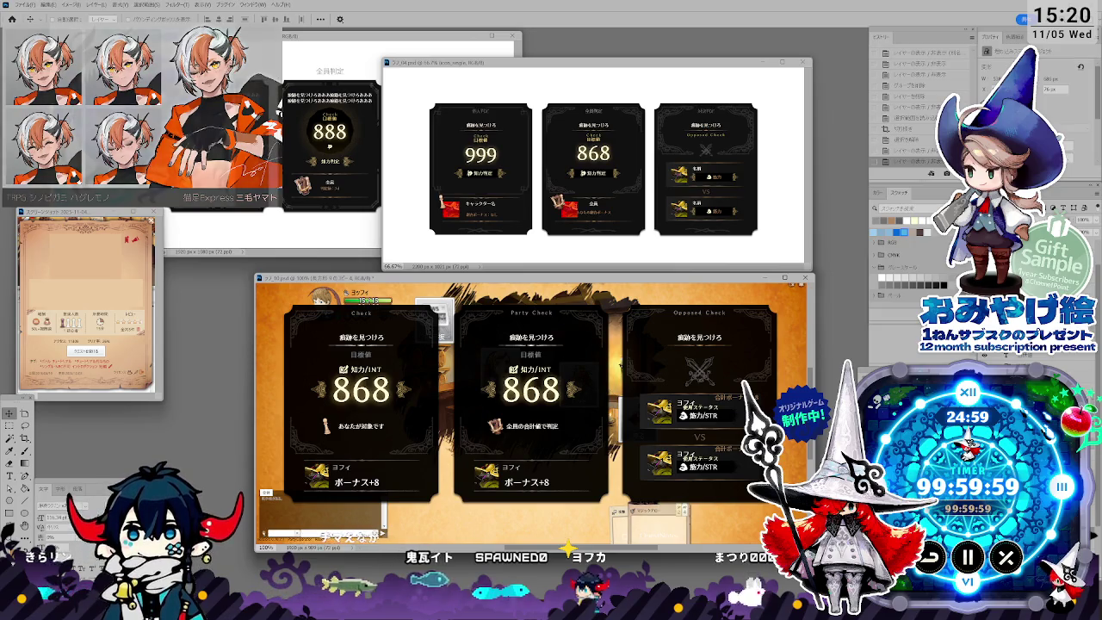
Step: Paste into a temporary new transparent document, close it, and select the 目標値 layer
key(ctrl+n)
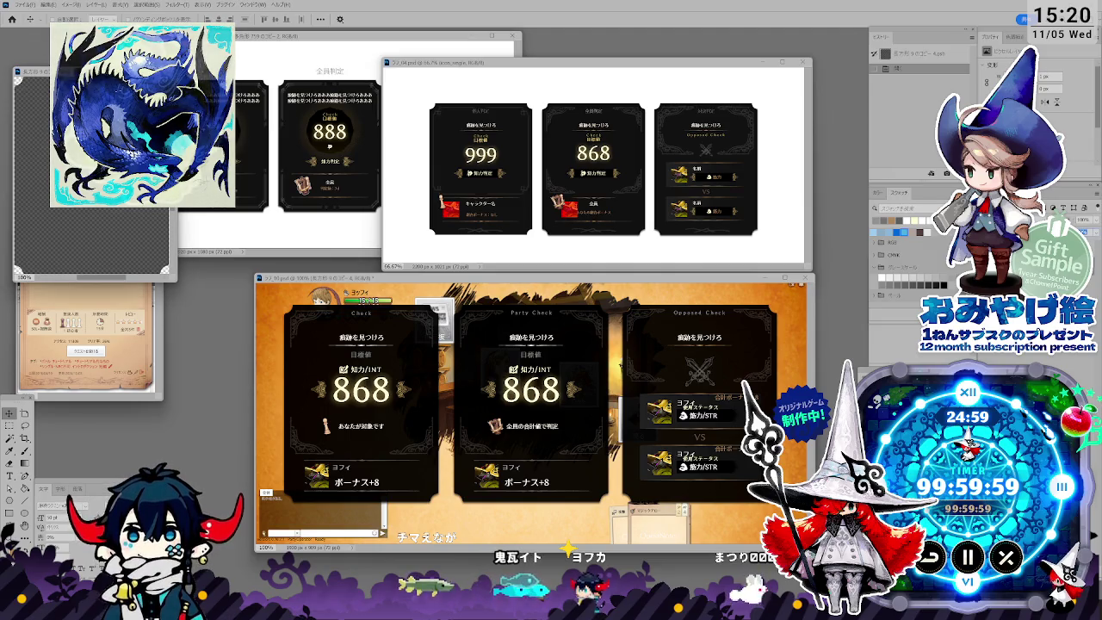
key(ctrl+v)
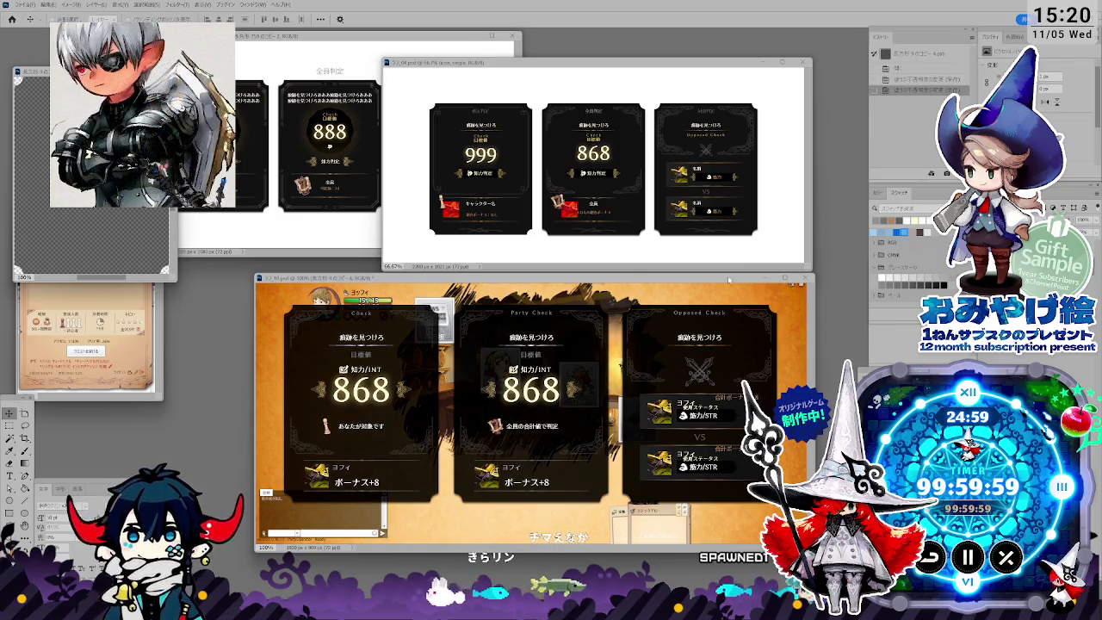
key(ctrl+w)
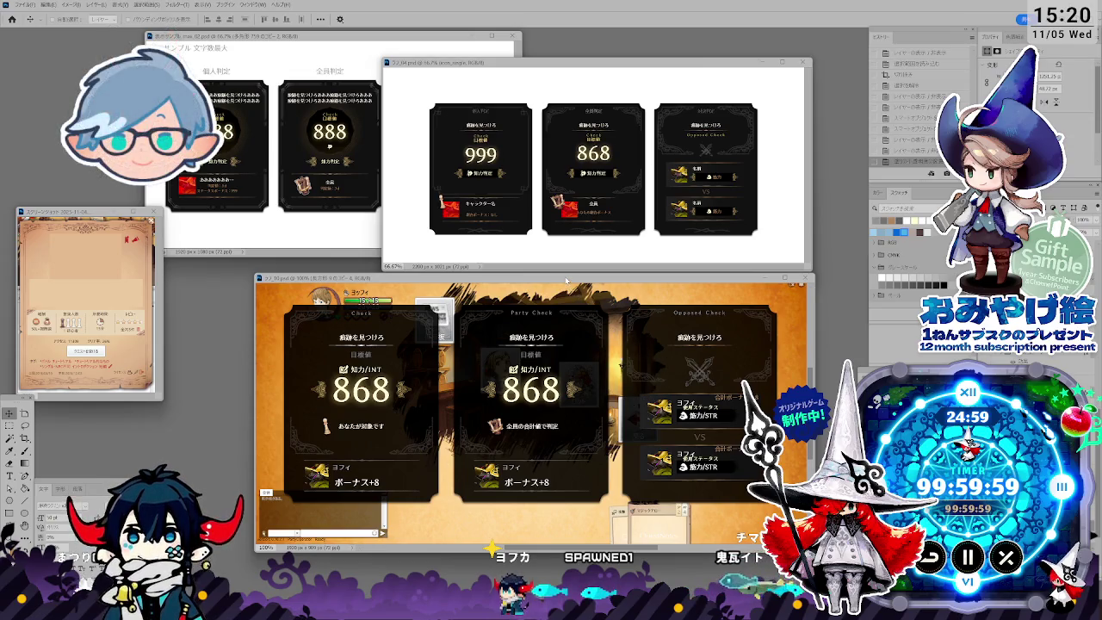
drag(567, 280, 553, 277)
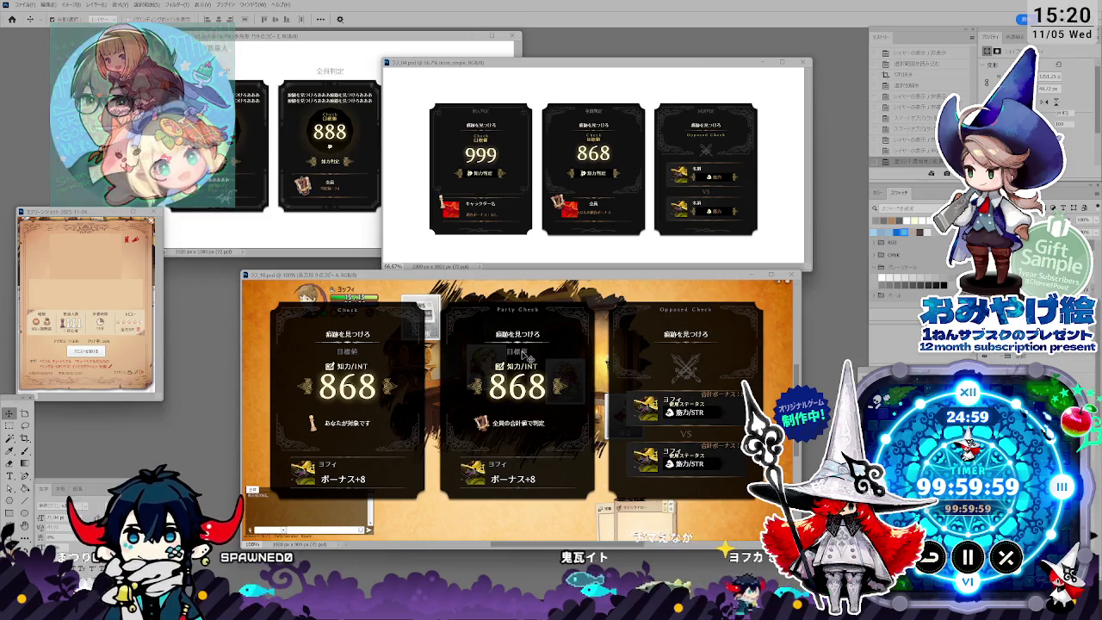
click(521, 353)
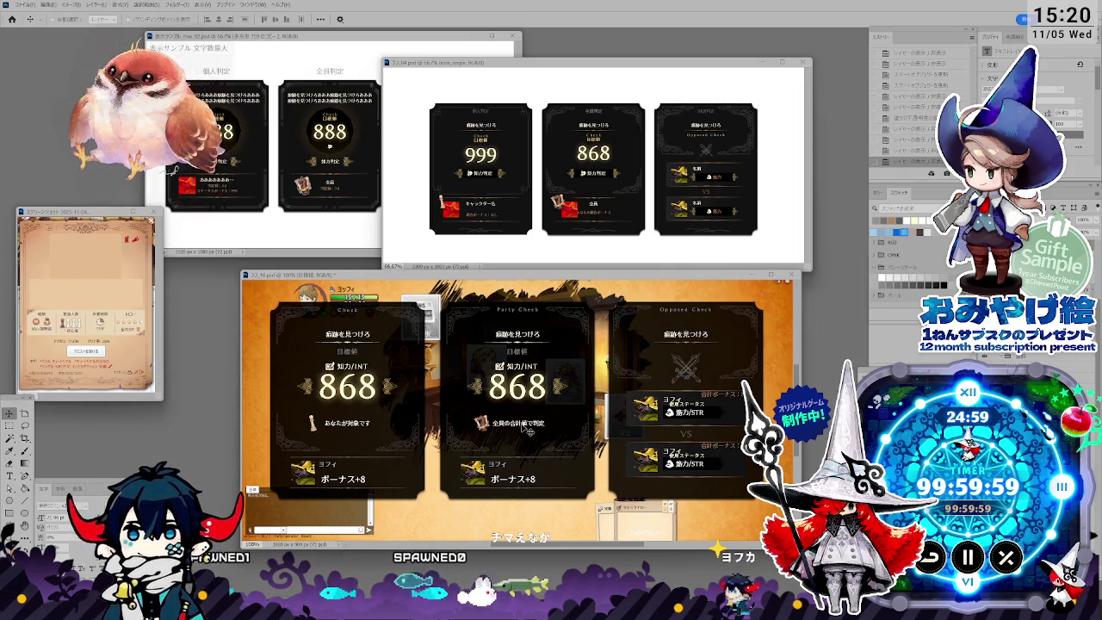
Step: Drag the あなたが対象です line and icon below the Check card, leaving 868 above the bonus row
click(311, 428)
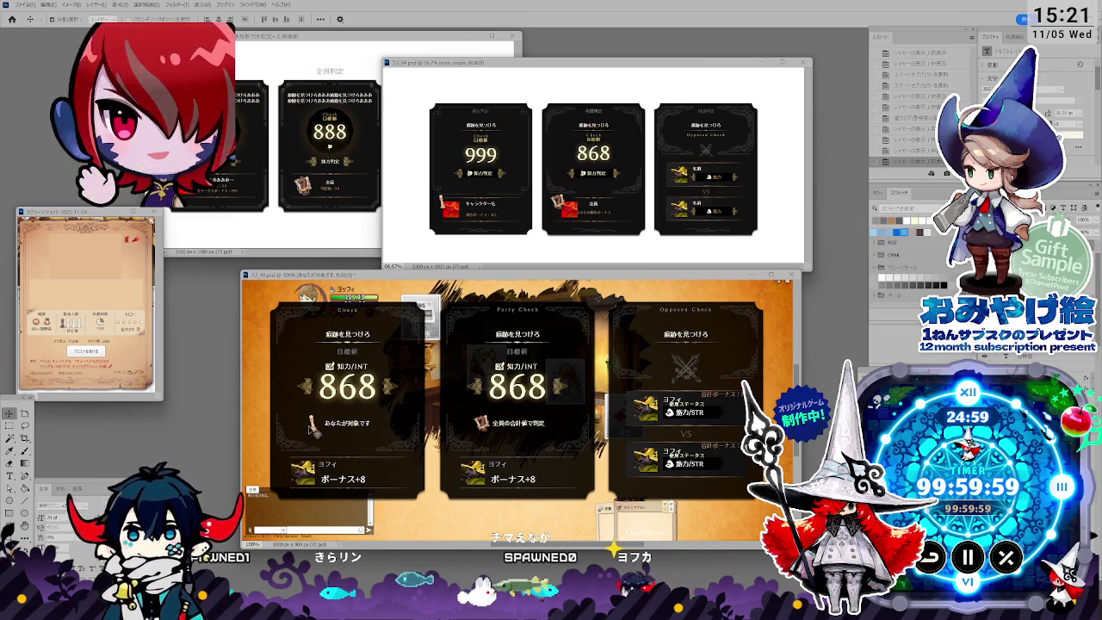
click(362, 387)
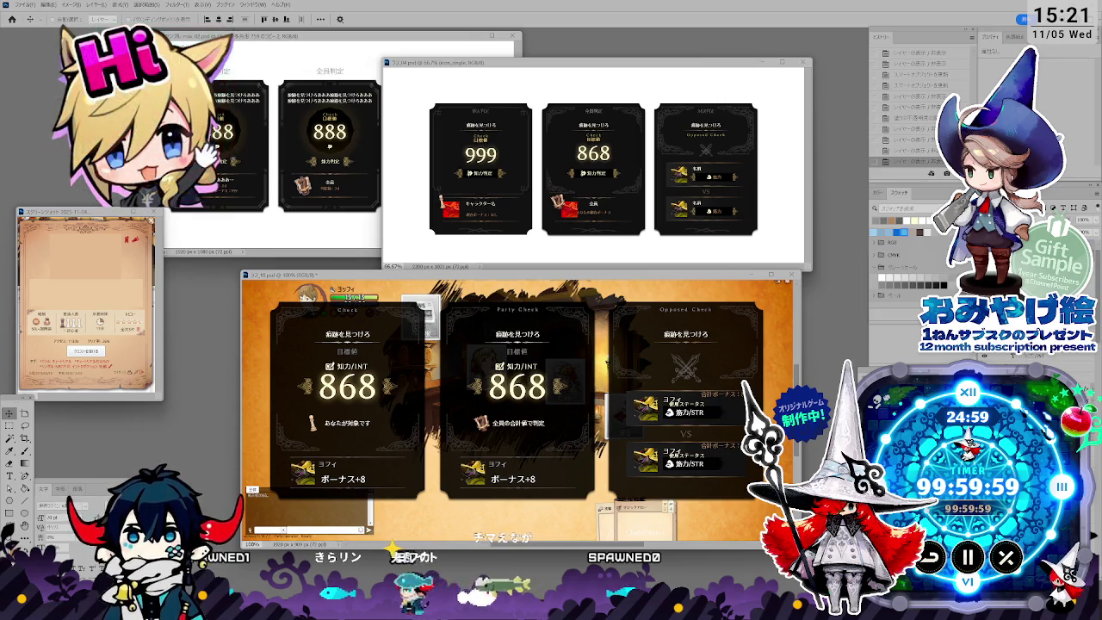
key(Delete)
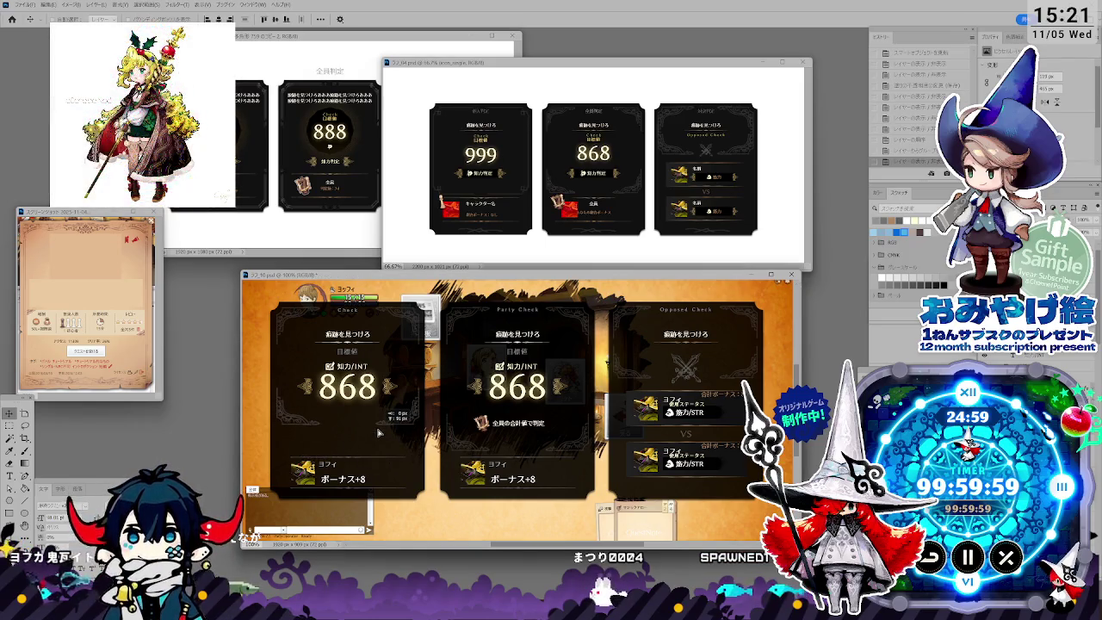
drag(379, 441, 388, 413)
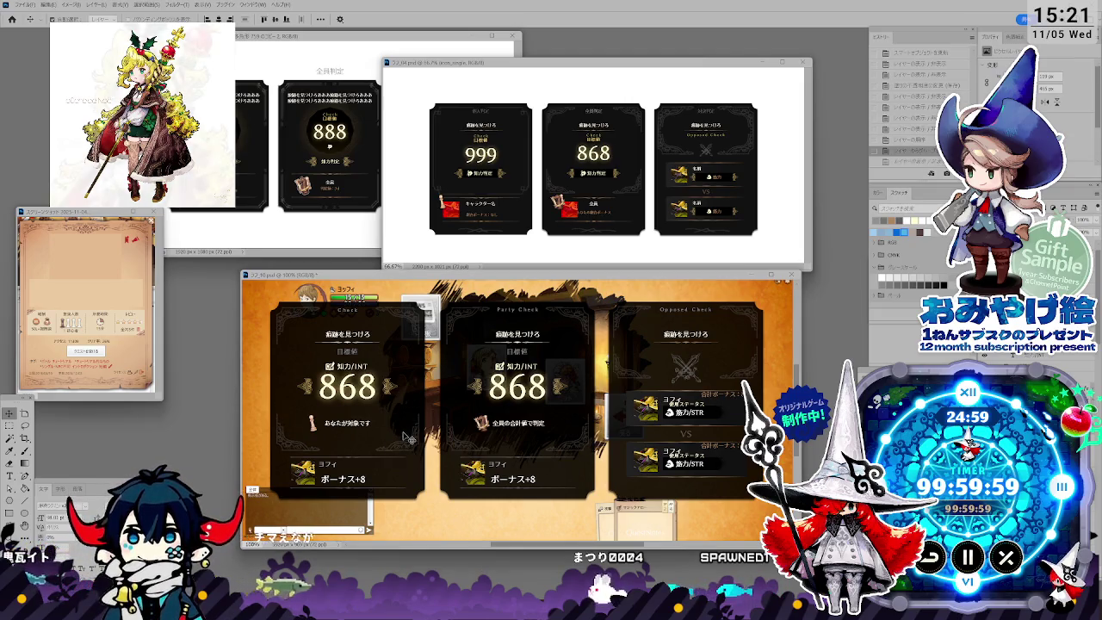
drag(409, 339, 409, 415)
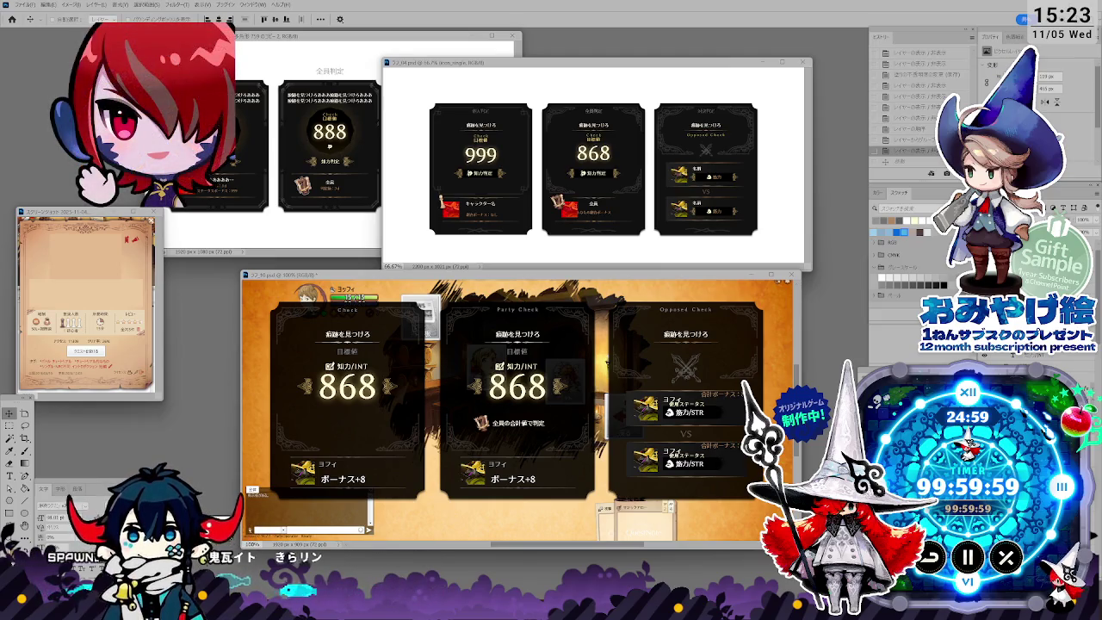
key(alt+Tab)
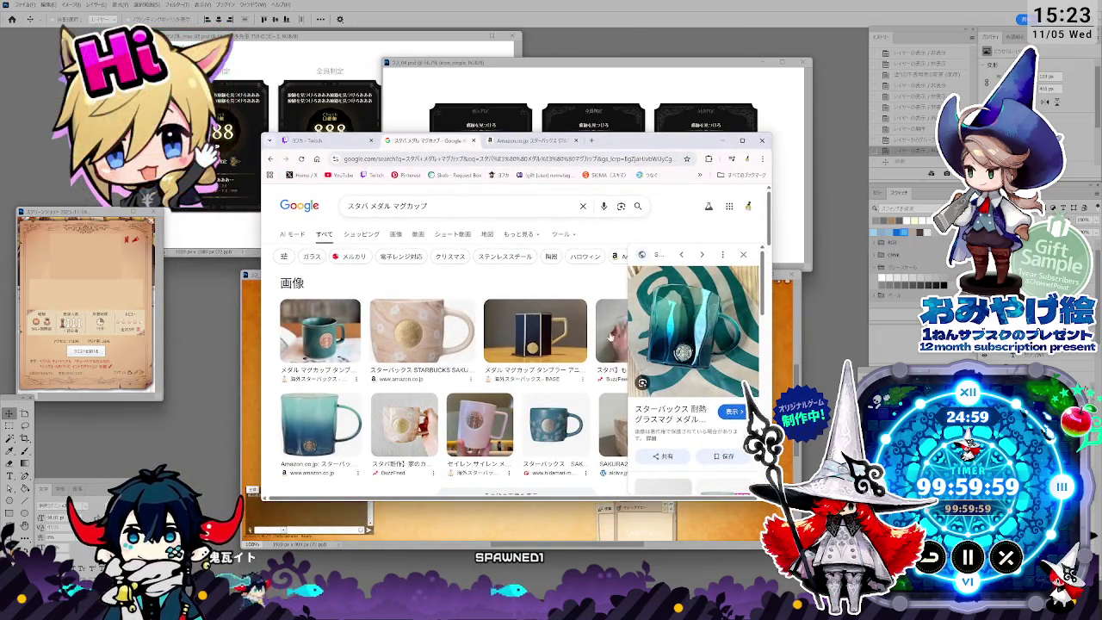
key(alt+Tab)
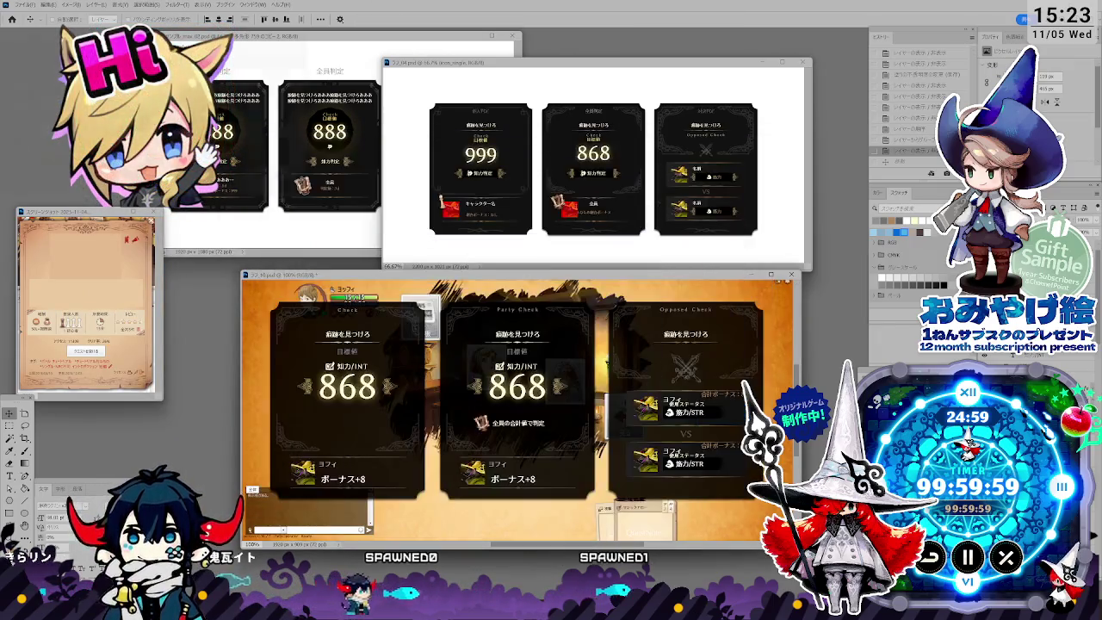
key(alt+Tab)
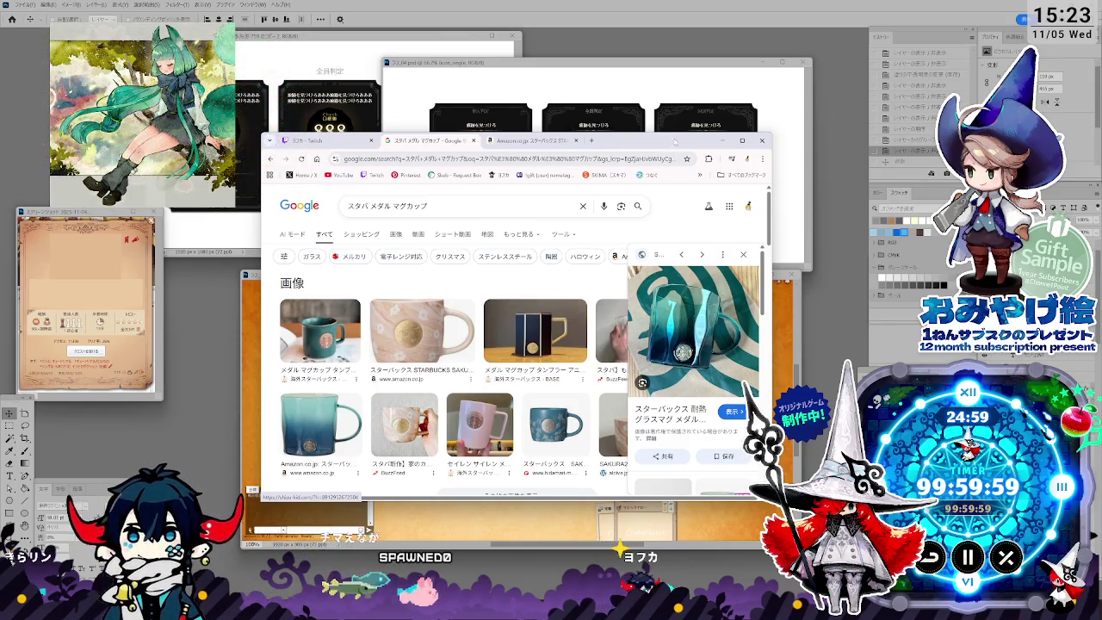
drag(673, 142, 0, 146)
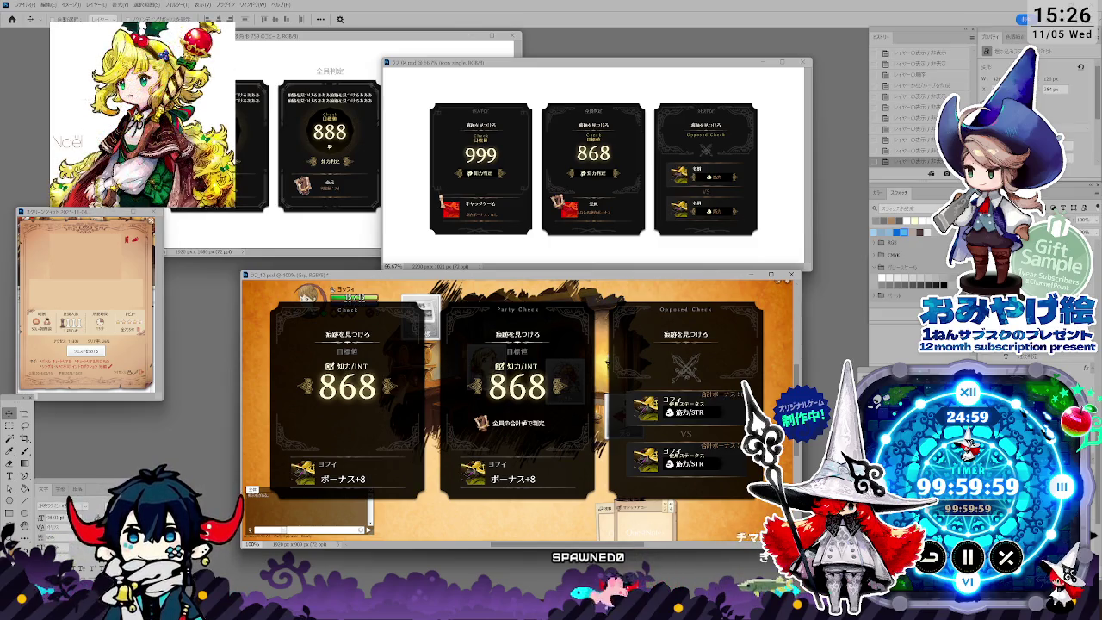
Step: Float the card documents into separate windows and dismiss the older version's save prompt
mouse_move(607, 362)
mouse_down()
mouse_move(225, 266)
mouse_move(746, 409)
mouse_up()
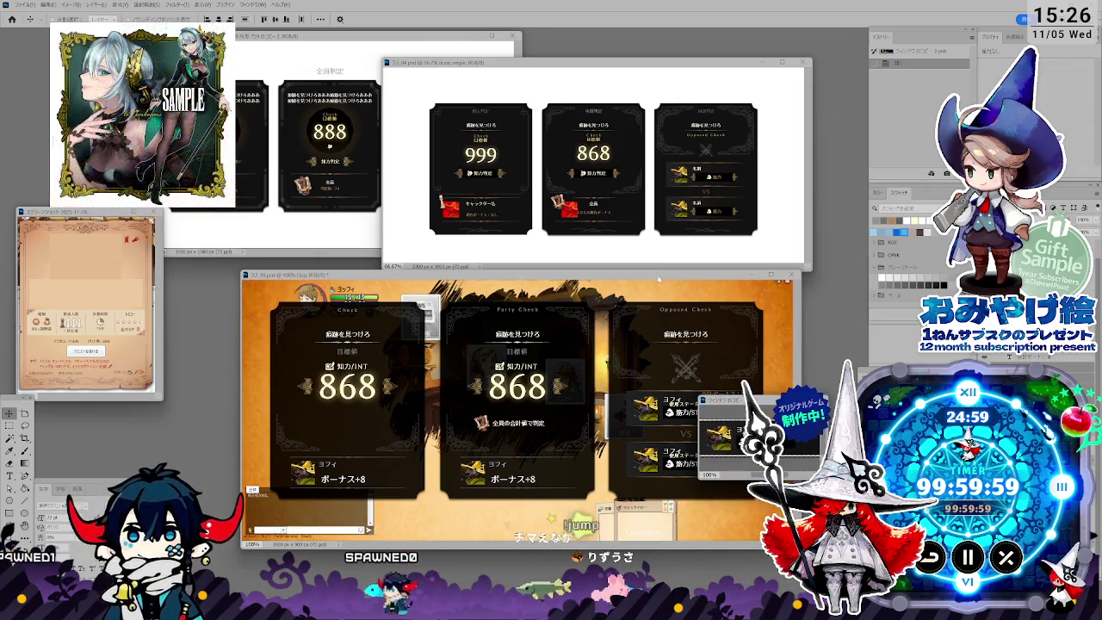
drag(658, 279, 590, 274)
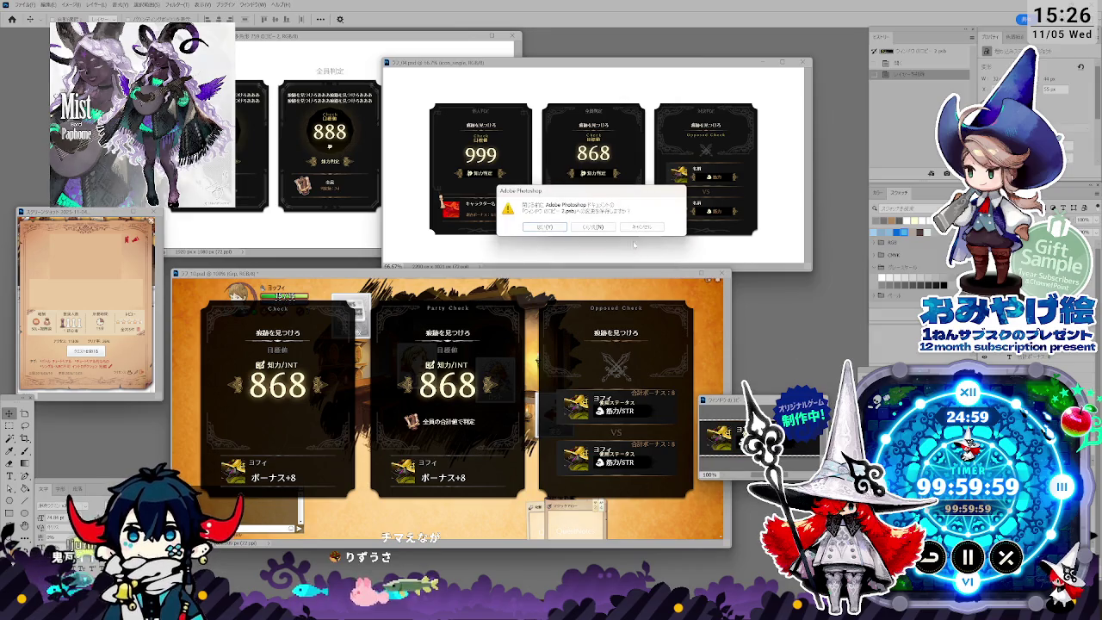
click(714, 410)
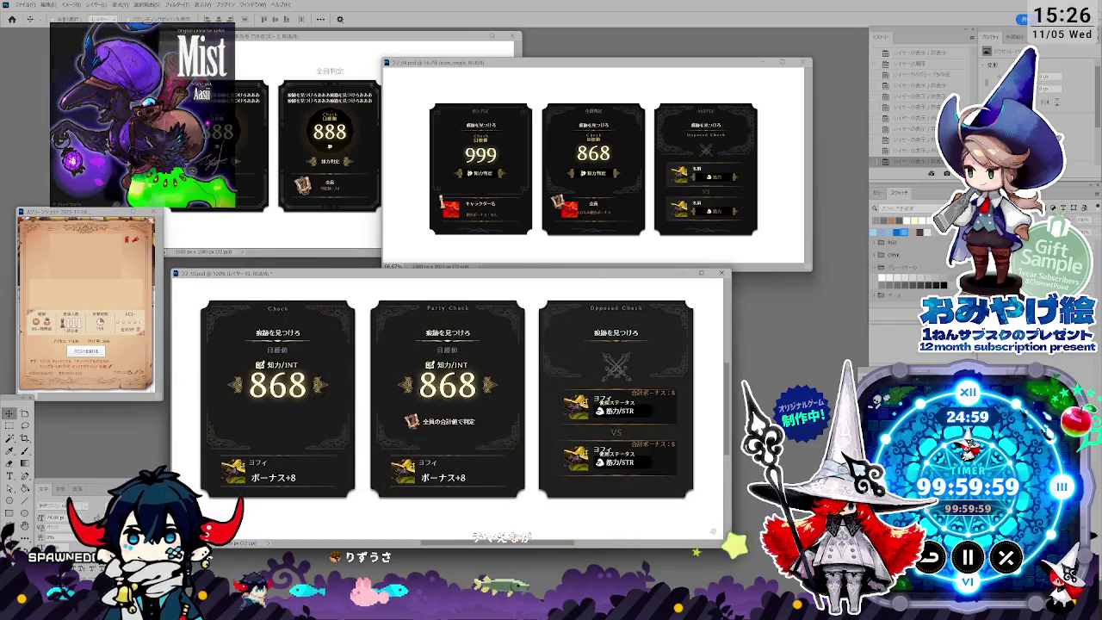
Step: Hide the orange game-screen background and drag the older card window over the new cards
drag(608, 273, 681, 280)
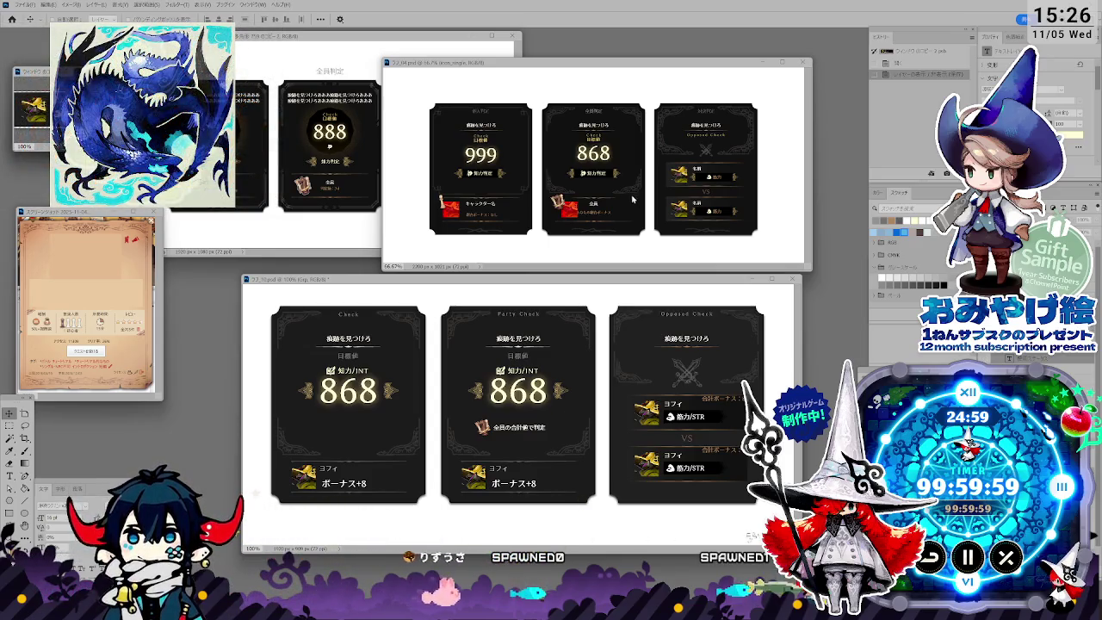
mouse_move(592, 63)
mouse_down()
mouse_move(529, 140)
mouse_move(726, 99)
mouse_move(488, 125)
mouse_up()
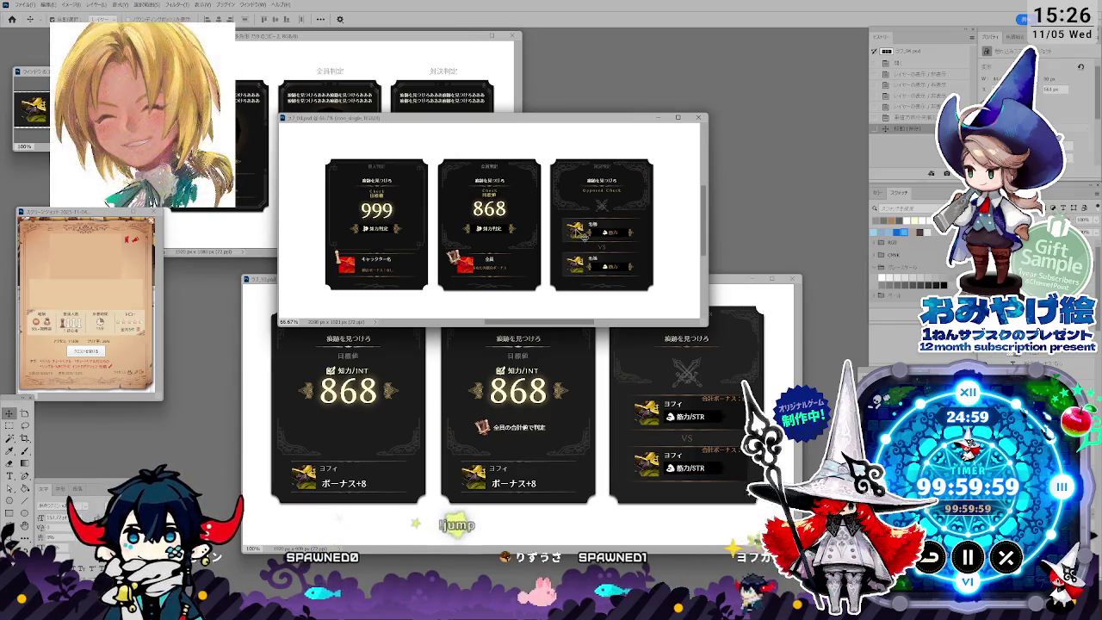
Step: Apply the red portrait images to the older version's Opposed Check card
click(582, 236)
key(ctrl+Tab)
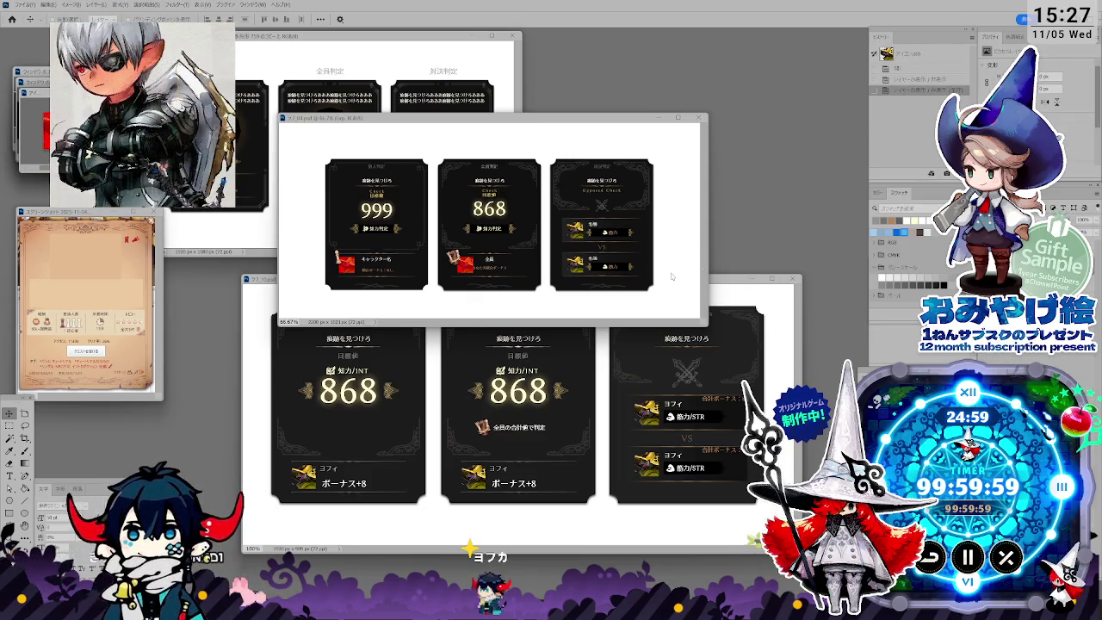
key(ctrl+s)
click(673, 305)
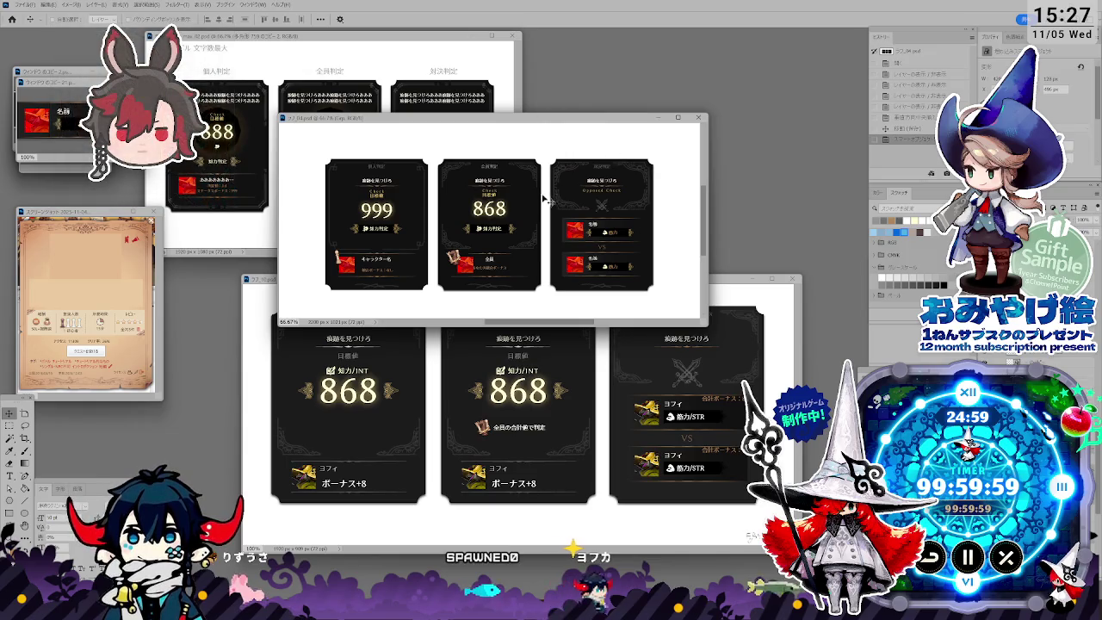
Step: Bring the new three-card document back in front of the older versions
click(528, 354)
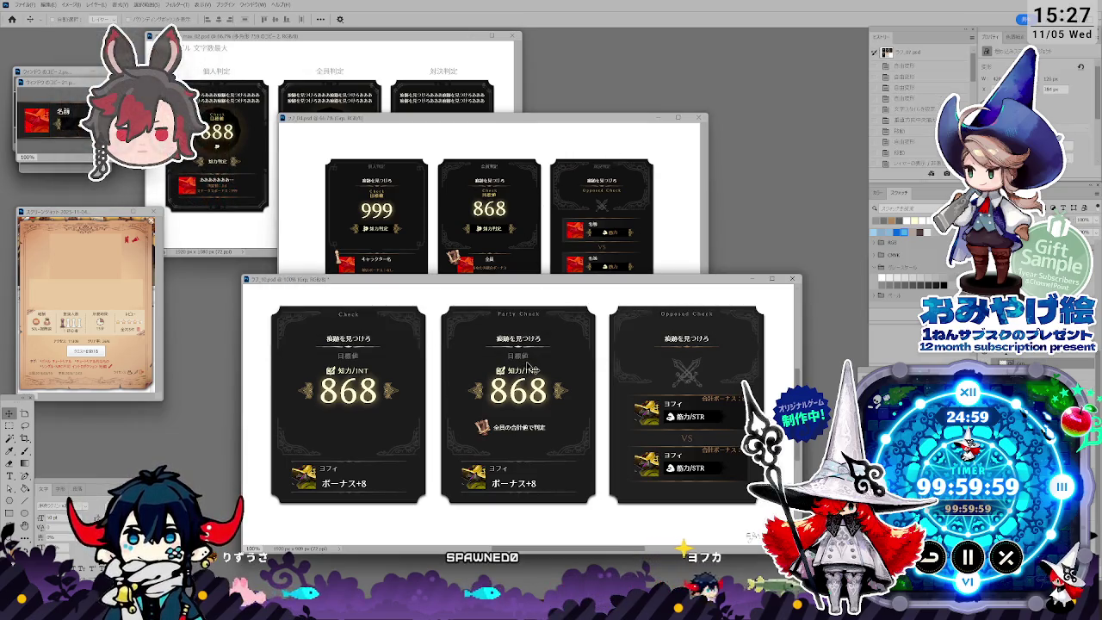
click(538, 247)
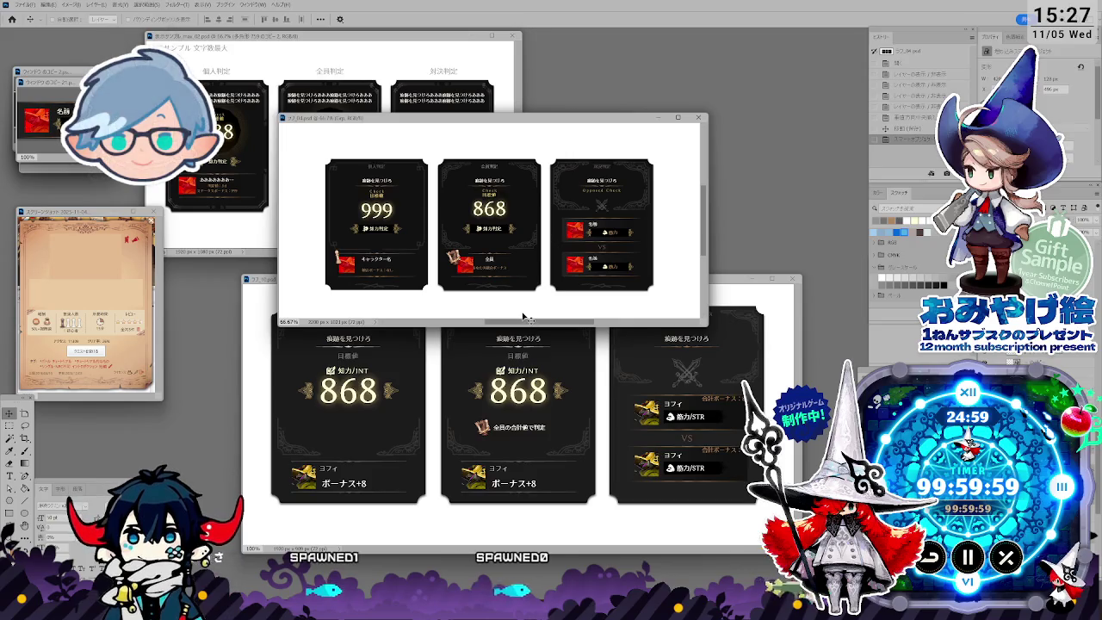
click(492, 383)
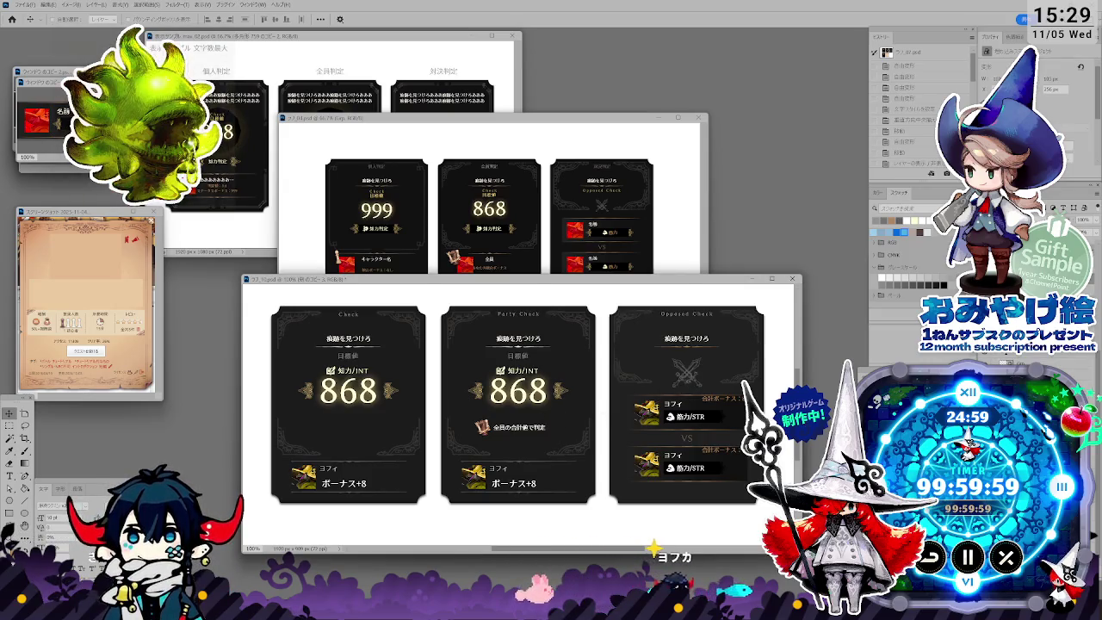
Step: Flip between the earlier card versions, then bring the newest three-card sheet back in front
key(Delete)
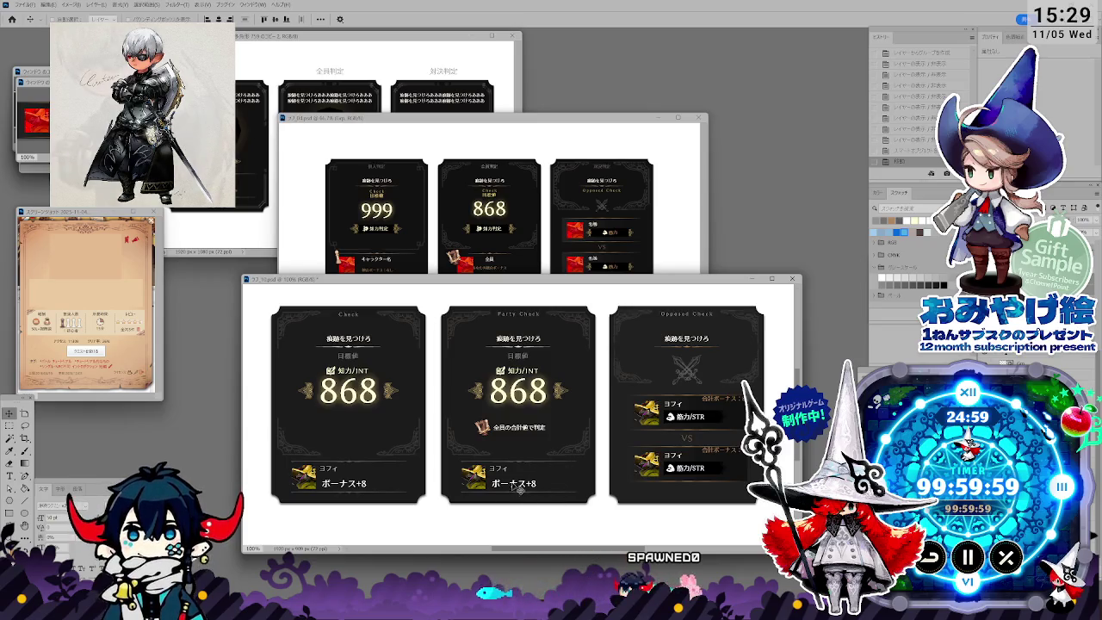
click(447, 216)
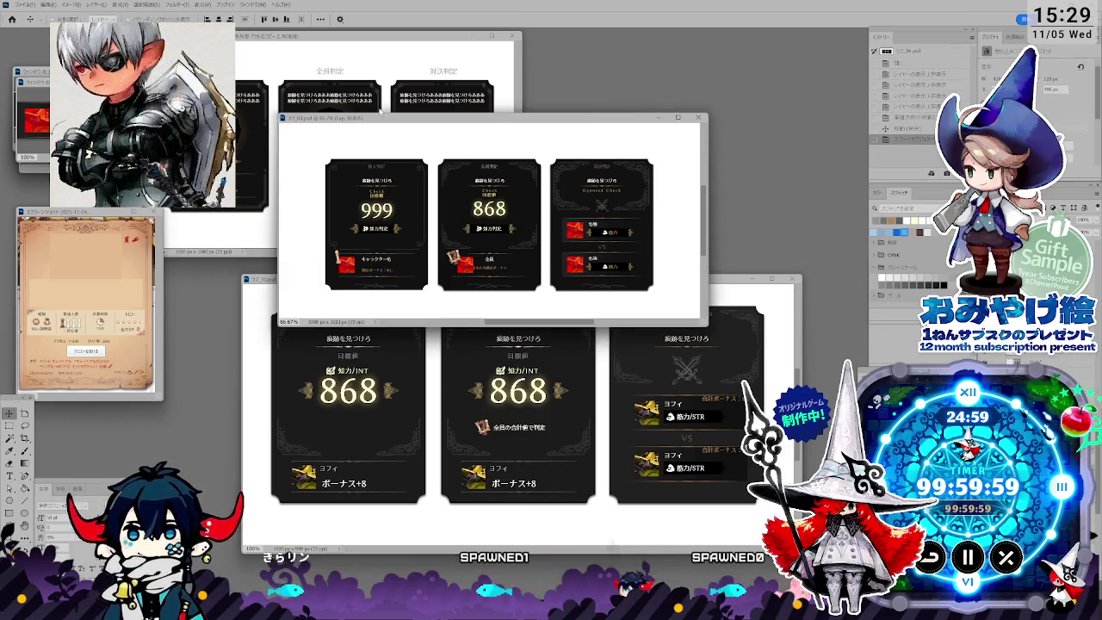
click(359, 104)
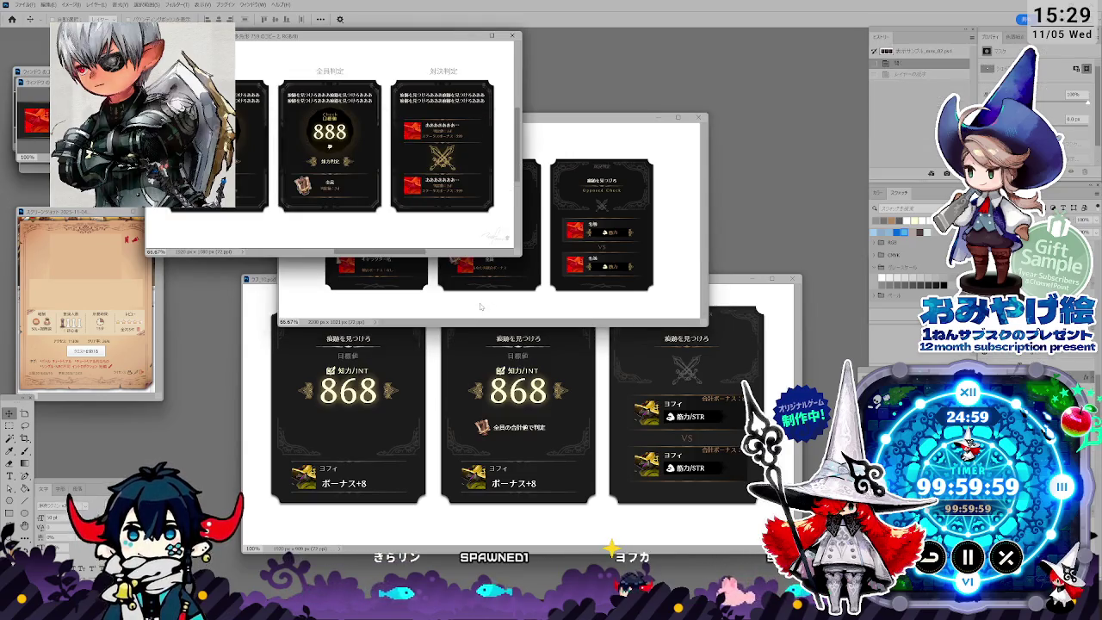
click(473, 350)
click(607, 259)
click(565, 409)
click(328, 334)
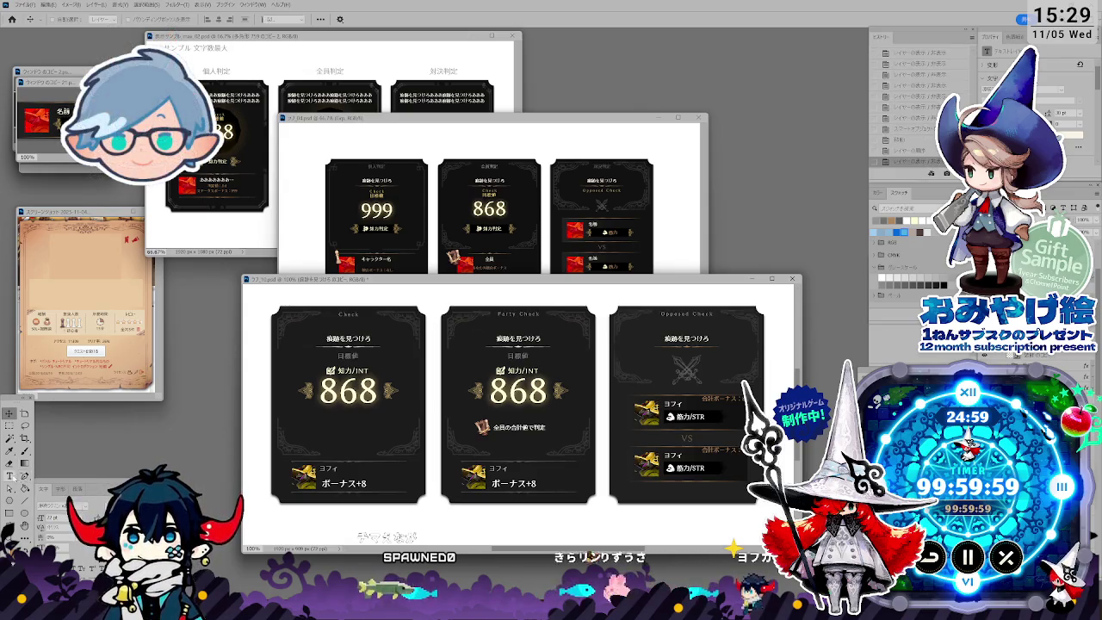
Step: Replace the Party Check heading with a long あ string, resizing its text box to wrap onto two lines
click(10, 475)
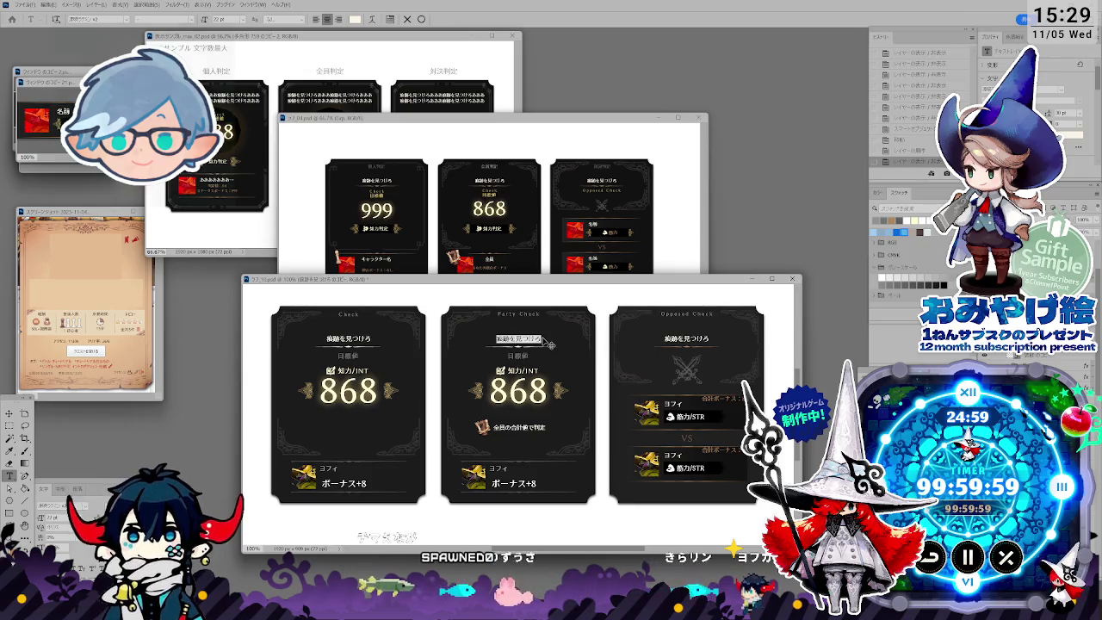
drag(496, 338, 544, 339)
text(ああああああああ)
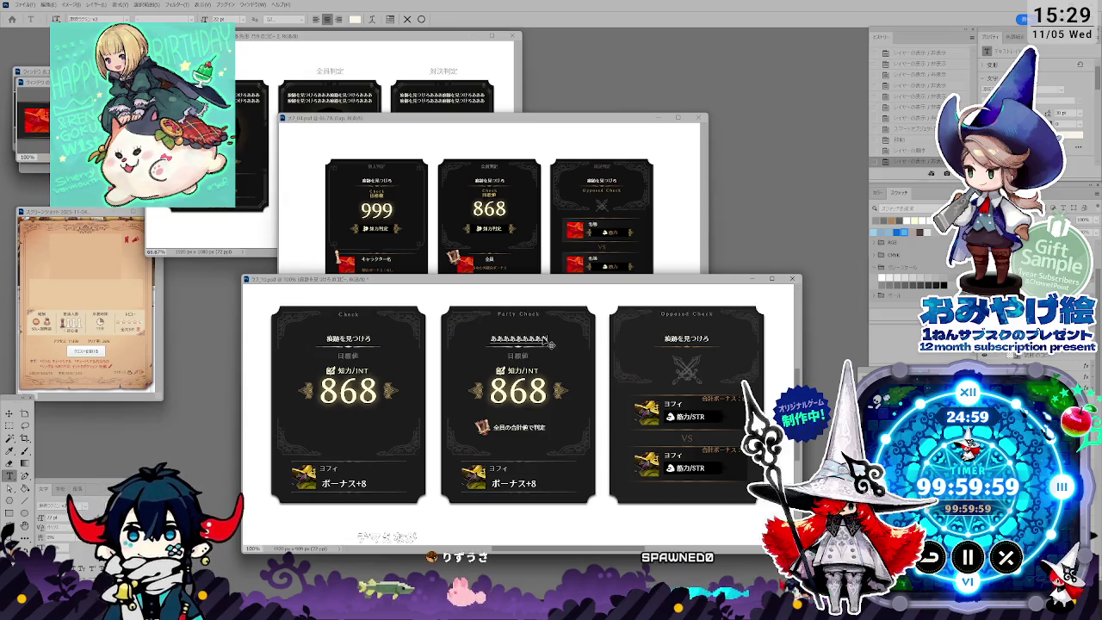
text(ああ)
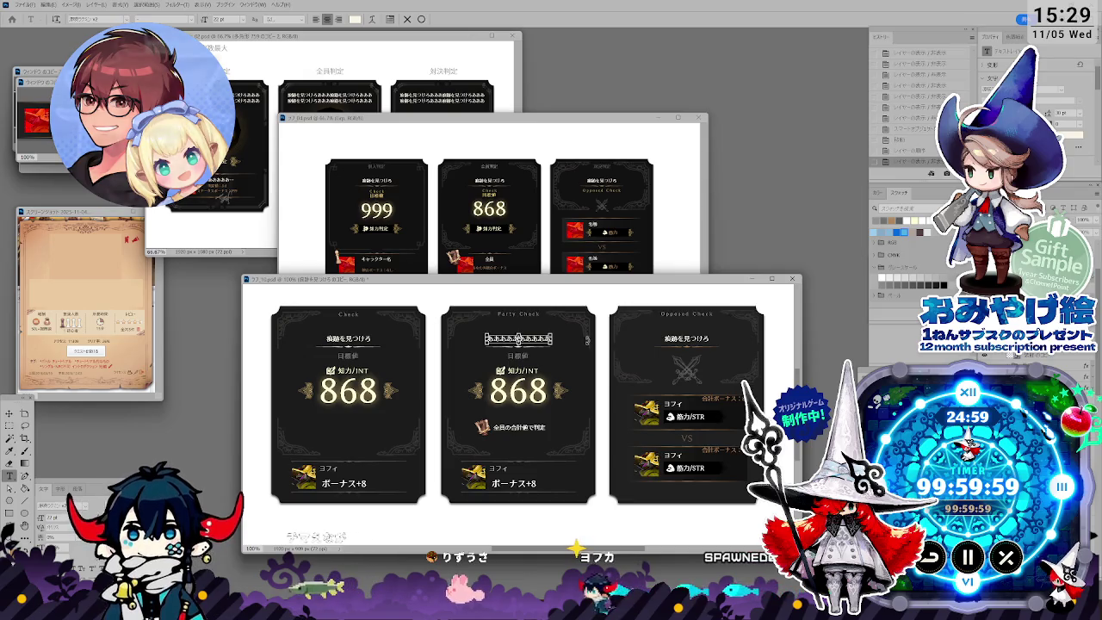
text(ああああああああああああああああああああああああああああああ)
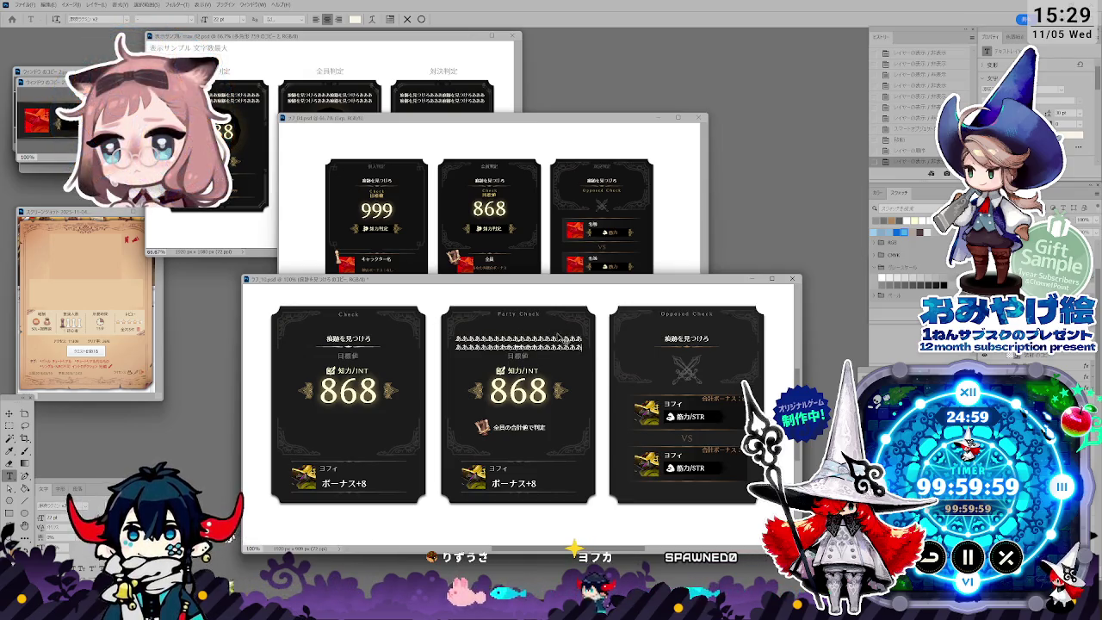
drag(591, 390, 558, 363)
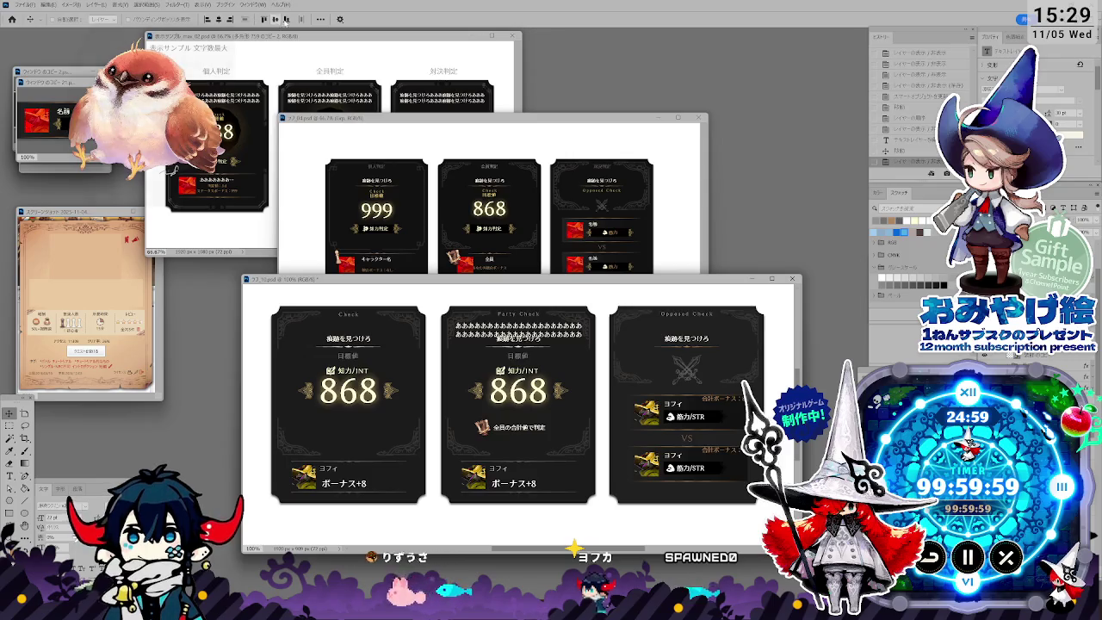
click(286, 20)
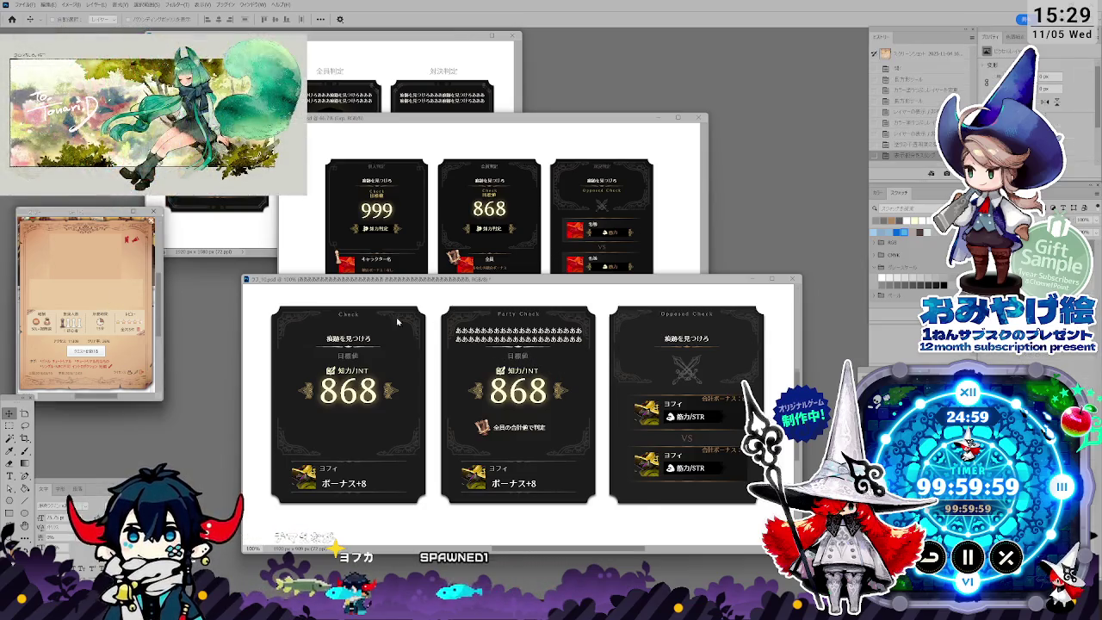
Step: Reposition the newest card window up and left, then bring up the revision-notes memo
click(603, 323)
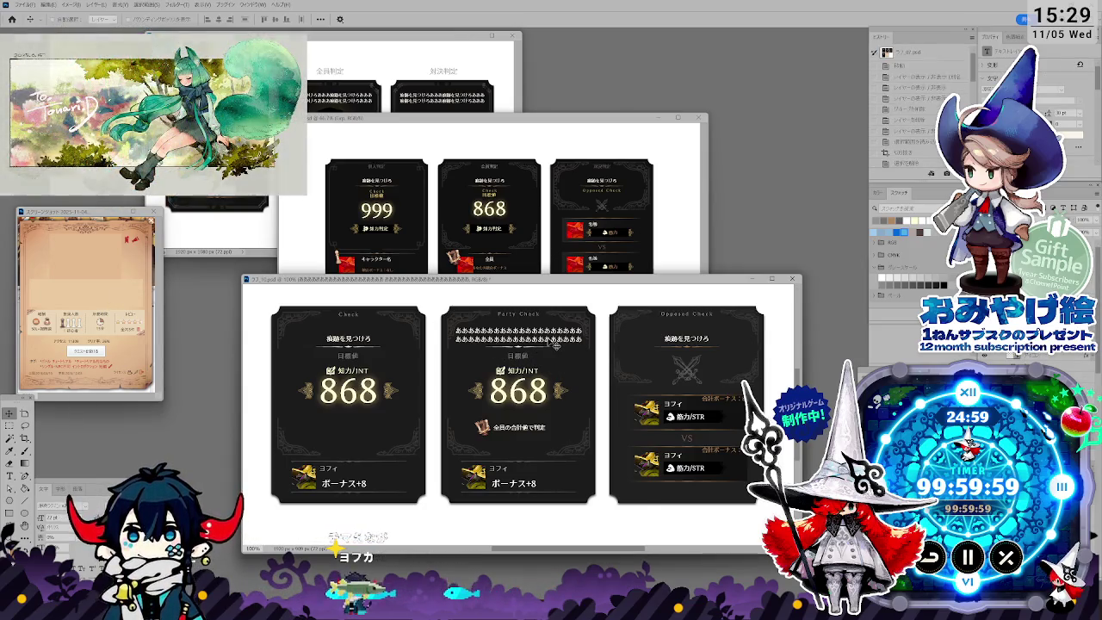
click(652, 375)
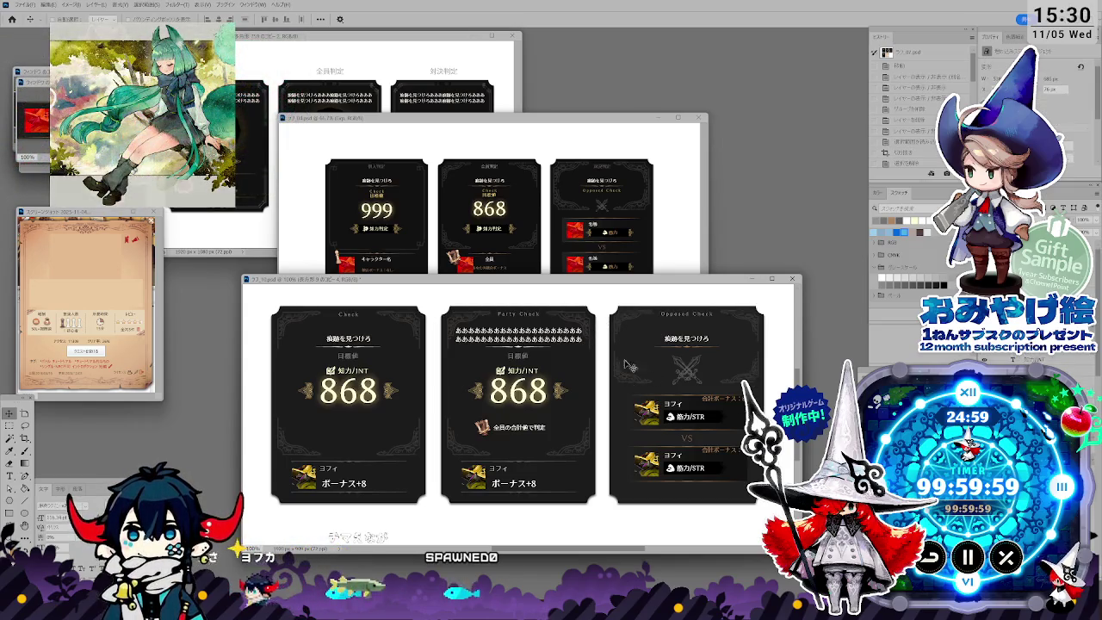
drag(516, 279, 521, 254)
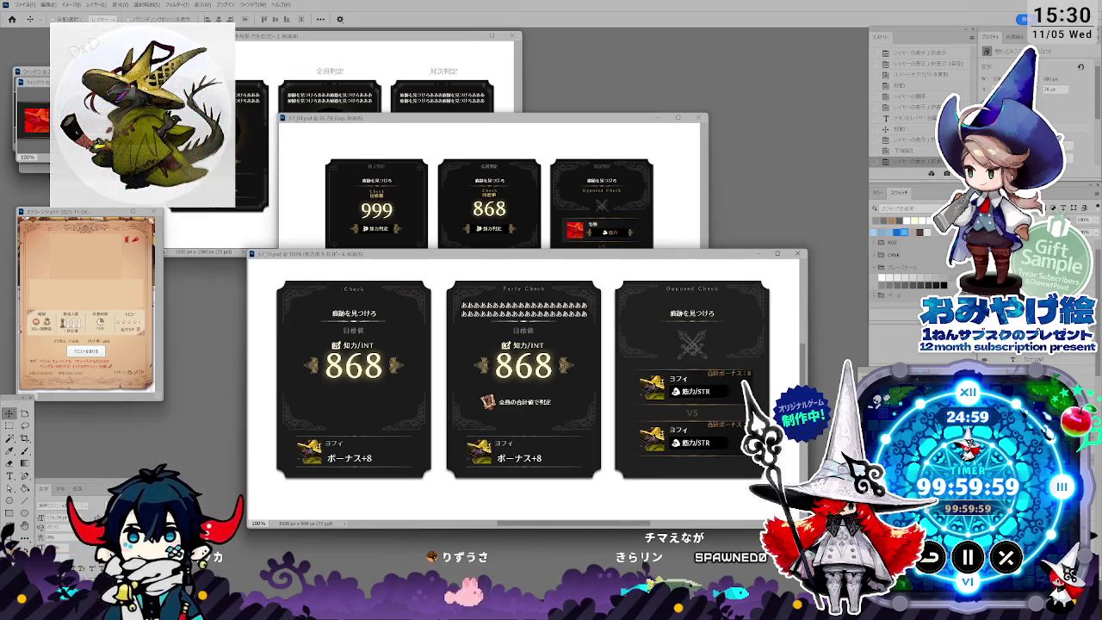
drag(621, 255, 583, 231)
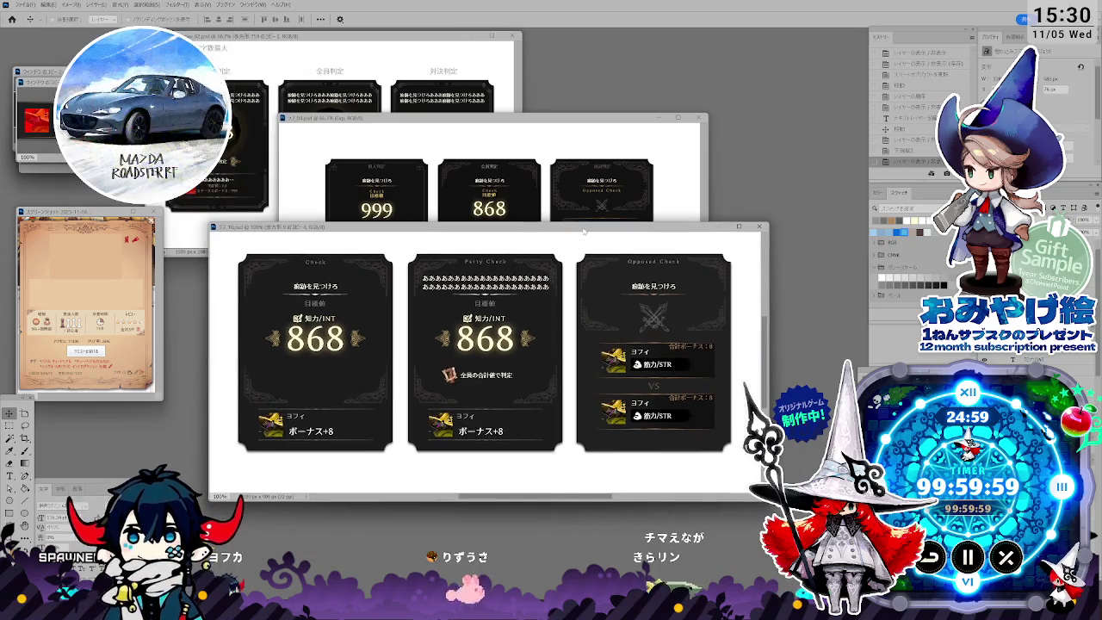
drag(600, 239, 602, 241)
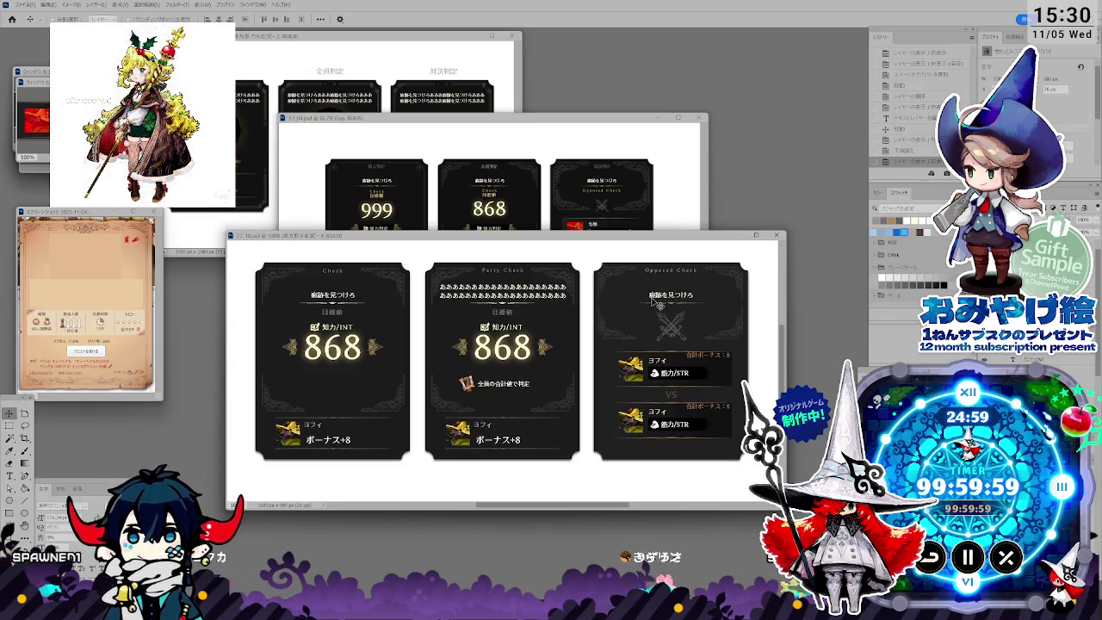
drag(606, 242, 606, 261)
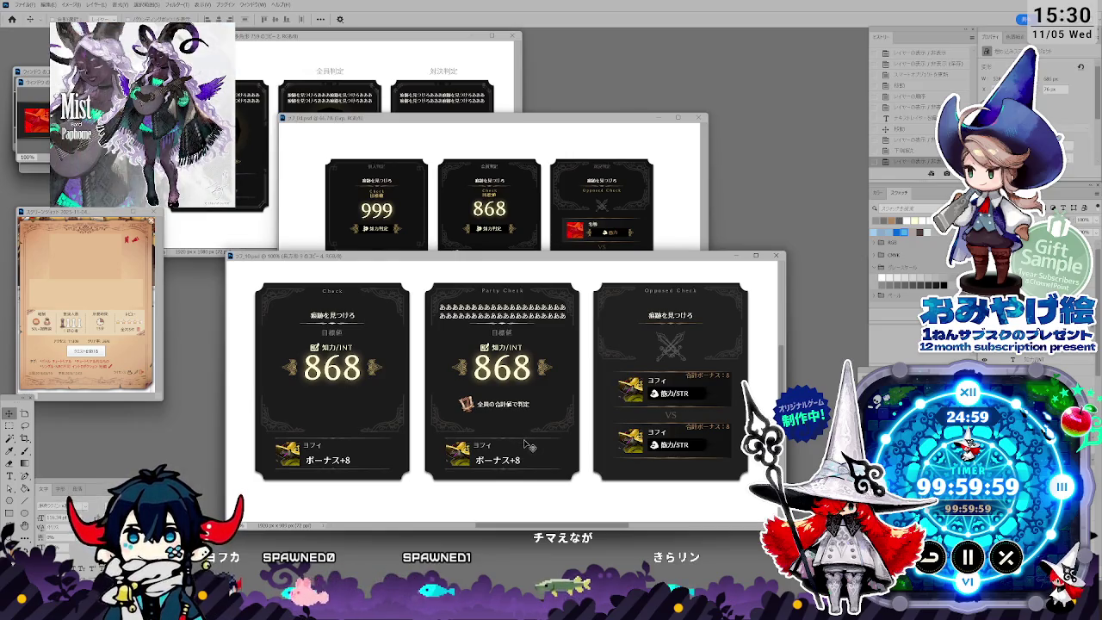
key(alt+Tab)
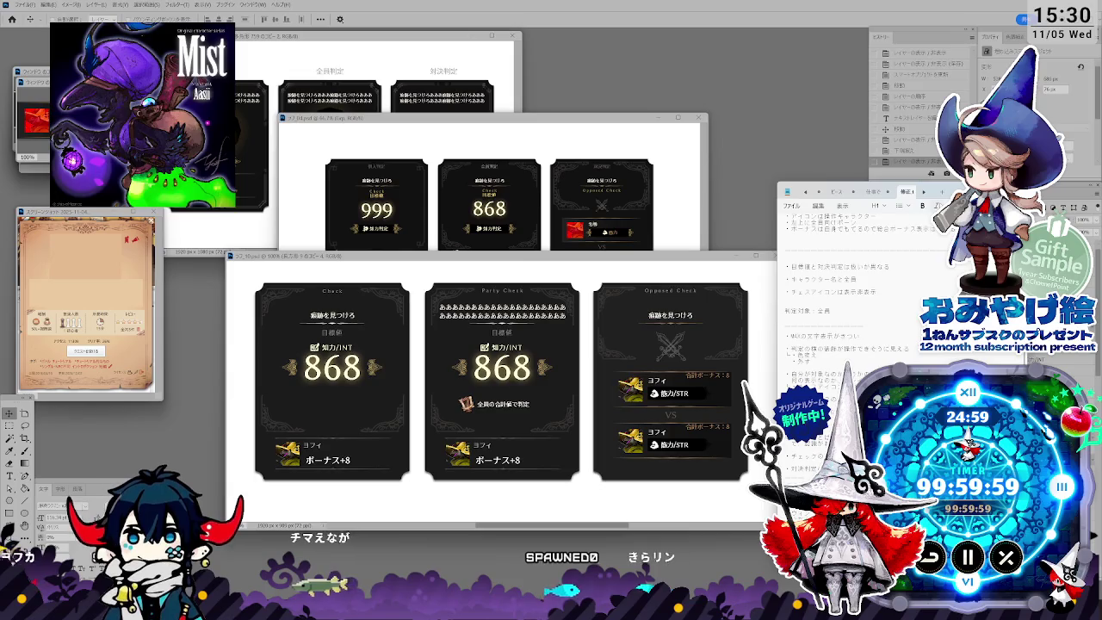
Step: Start a new note with a ▼ ラフ revision heading
click(642, 199)
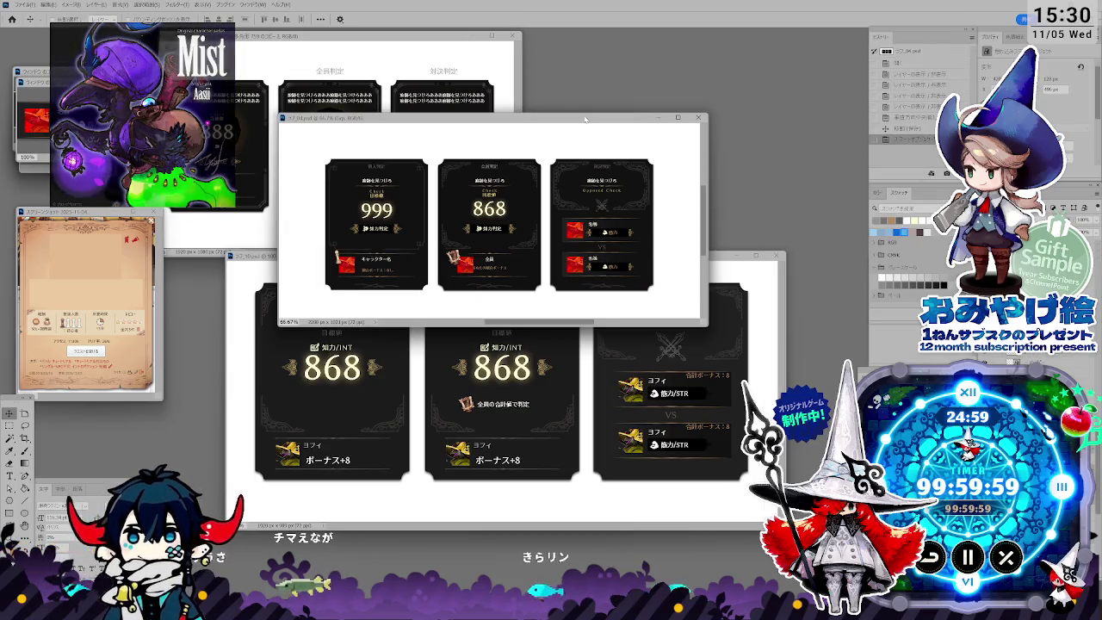
key(alt+Tab)
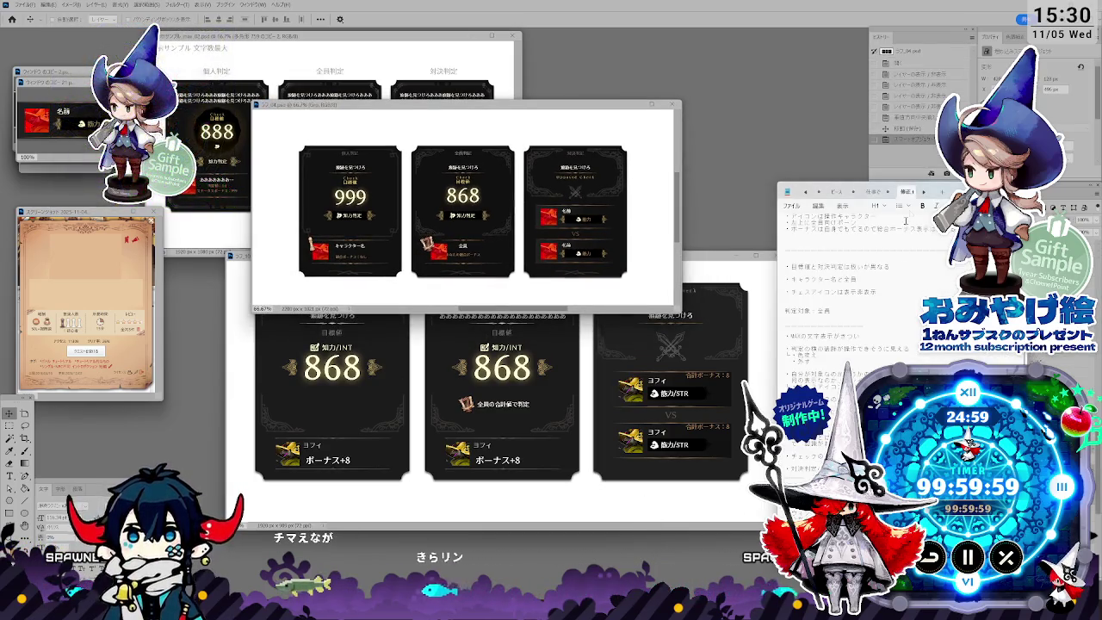
click(945, 194)
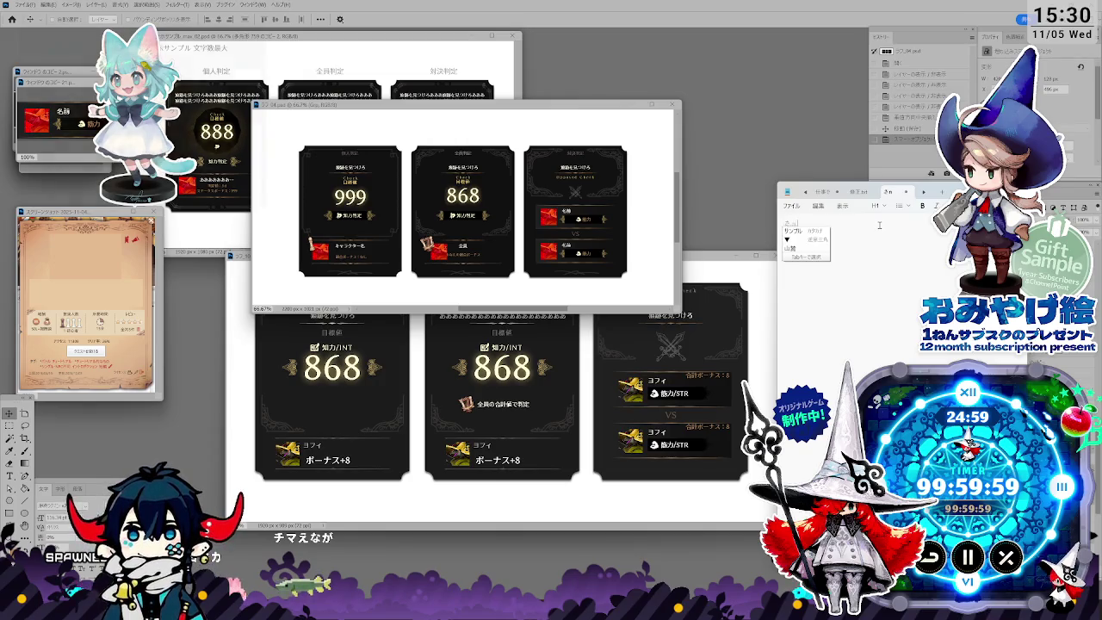
key(Return)
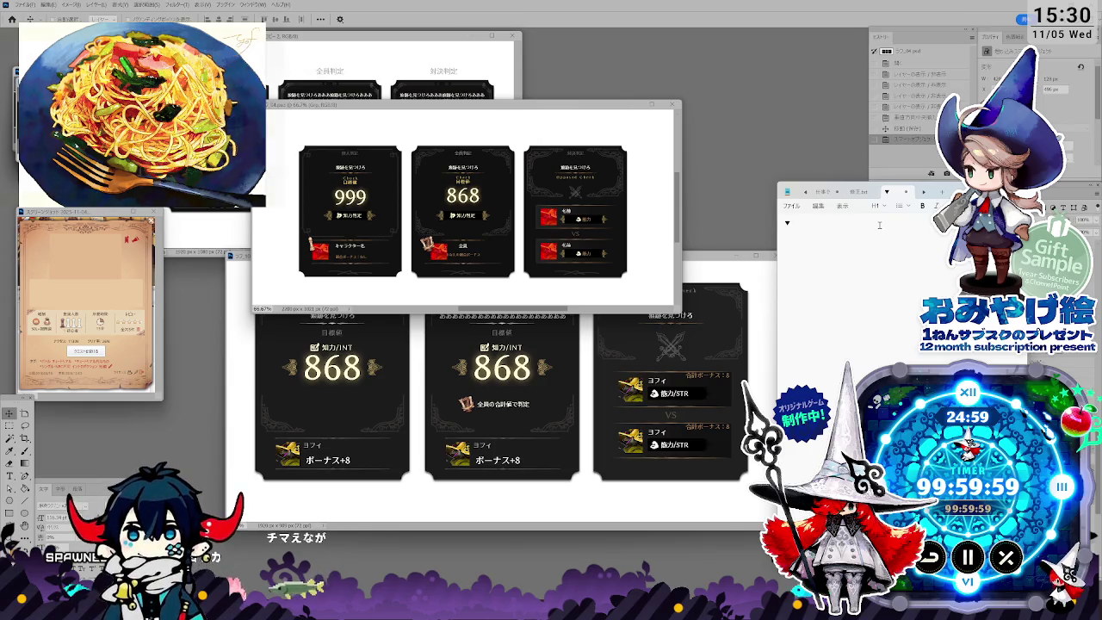
text(ko)
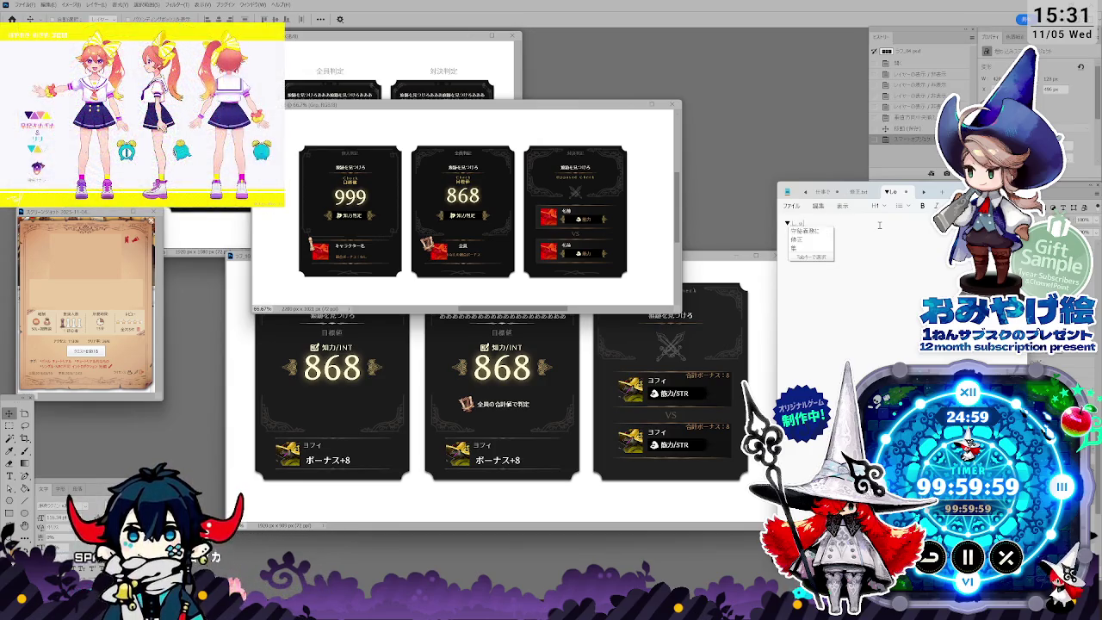
text(rafu)
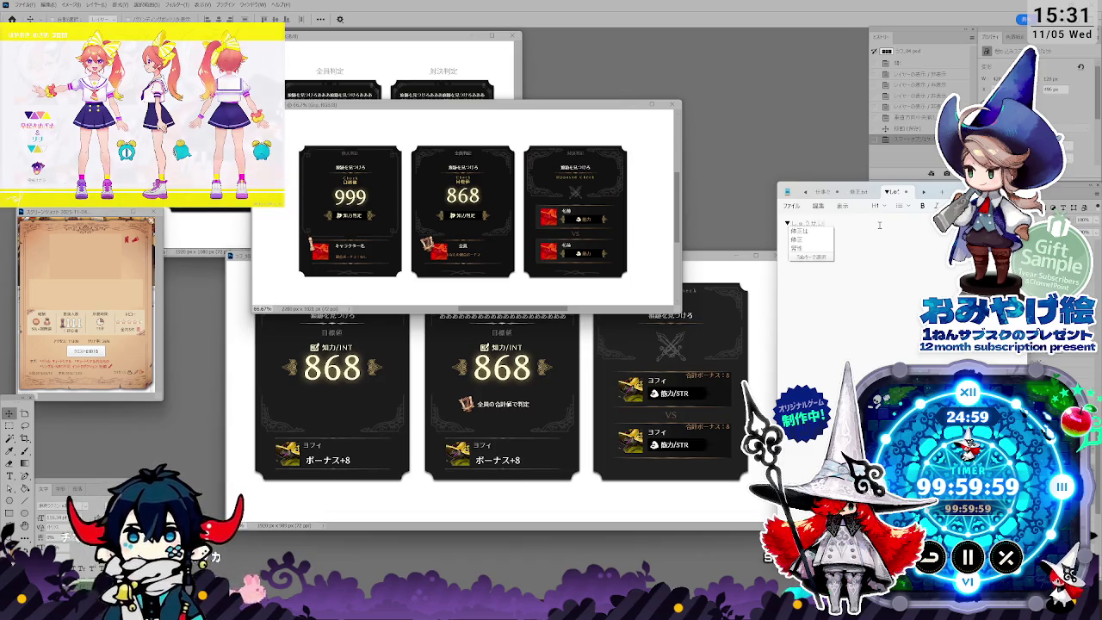
key(Return)
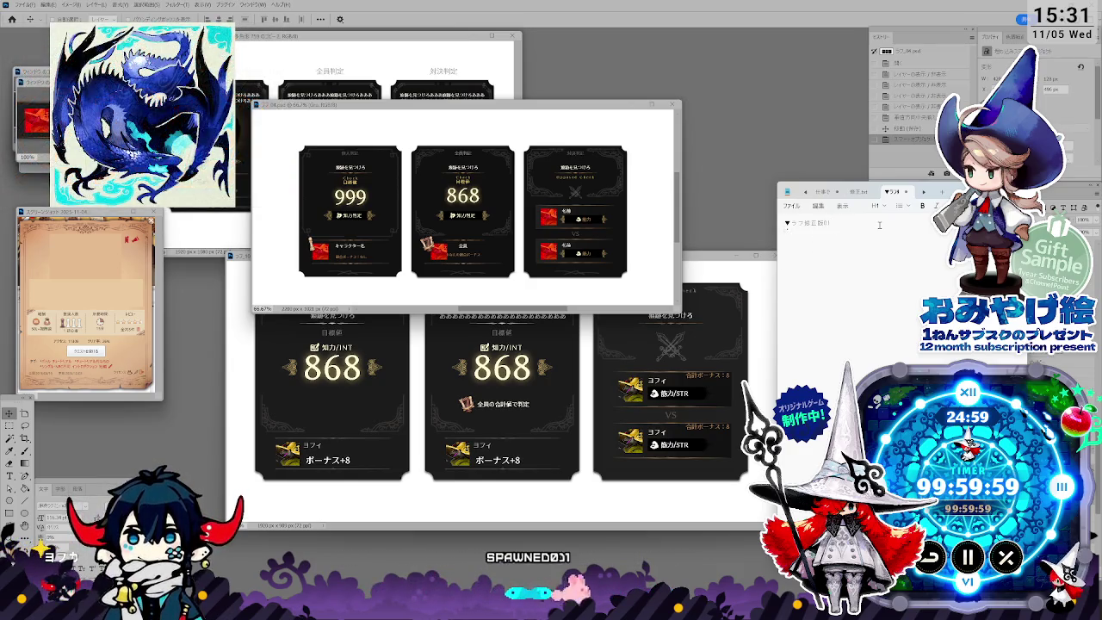
Step: Add a bullet saying this rough incorporates all previous fixes, then return to Photoshop
text(toori)
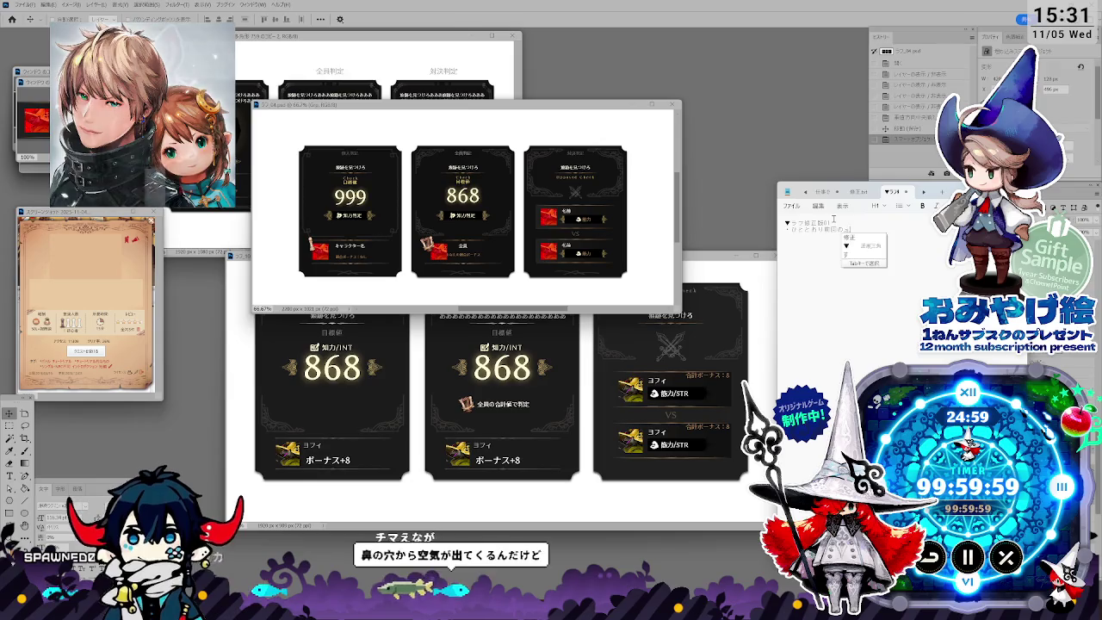
text(しょうはいてん)
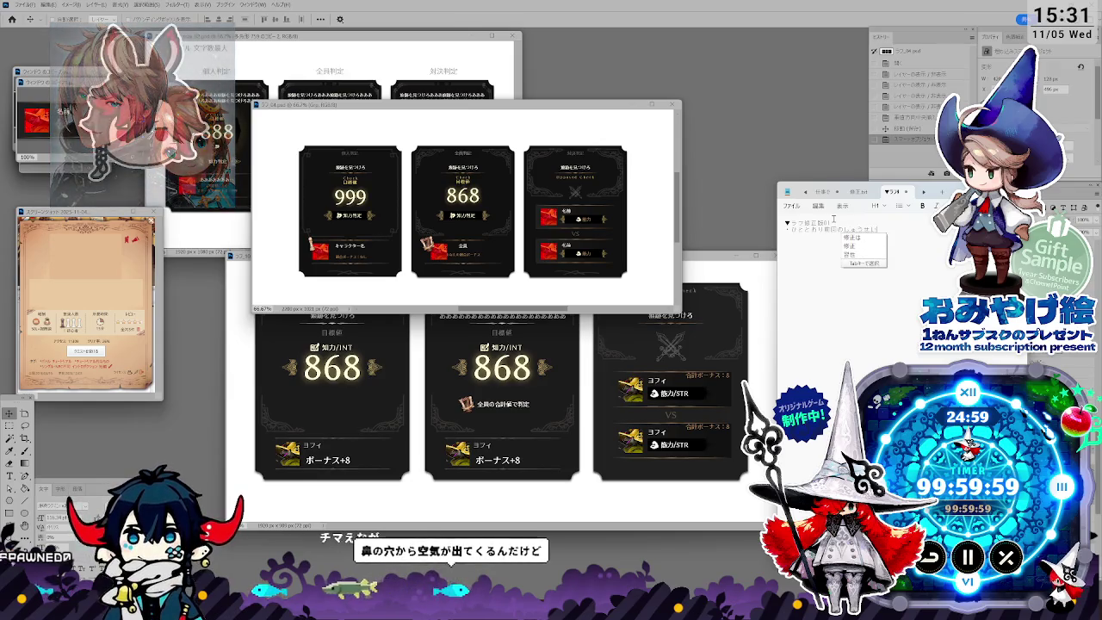
key(Return)
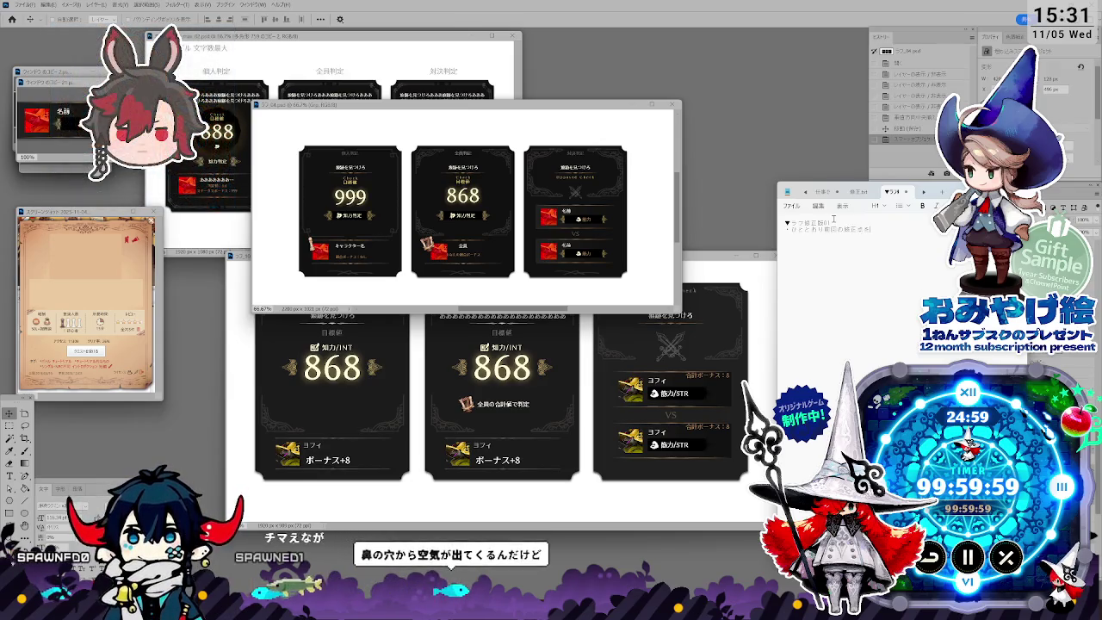
text(いれるんはじょ)
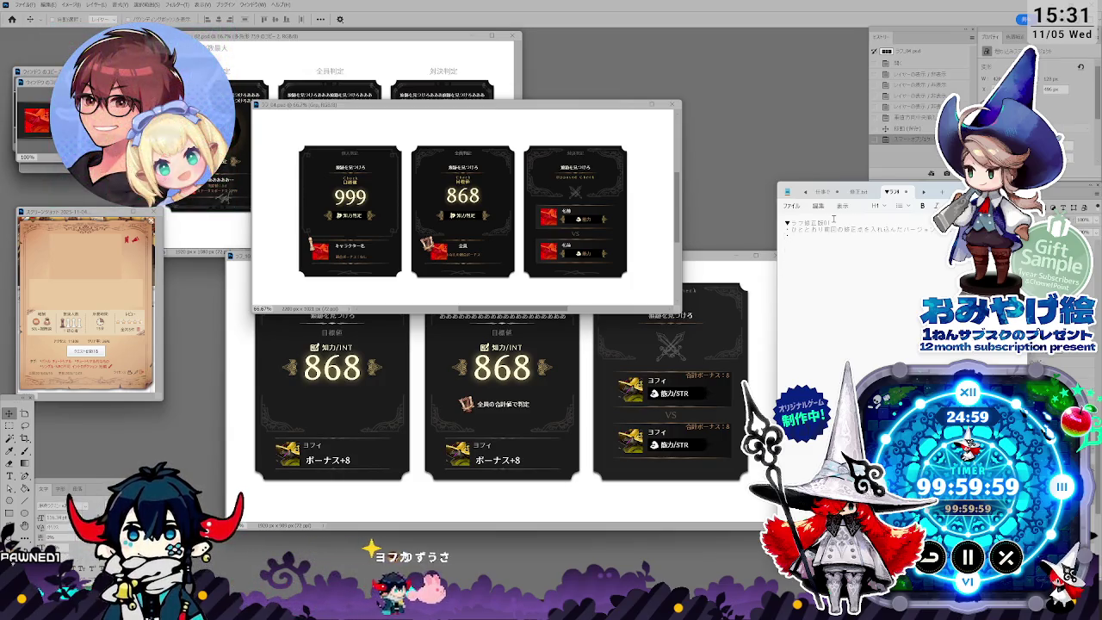
click(543, 183)
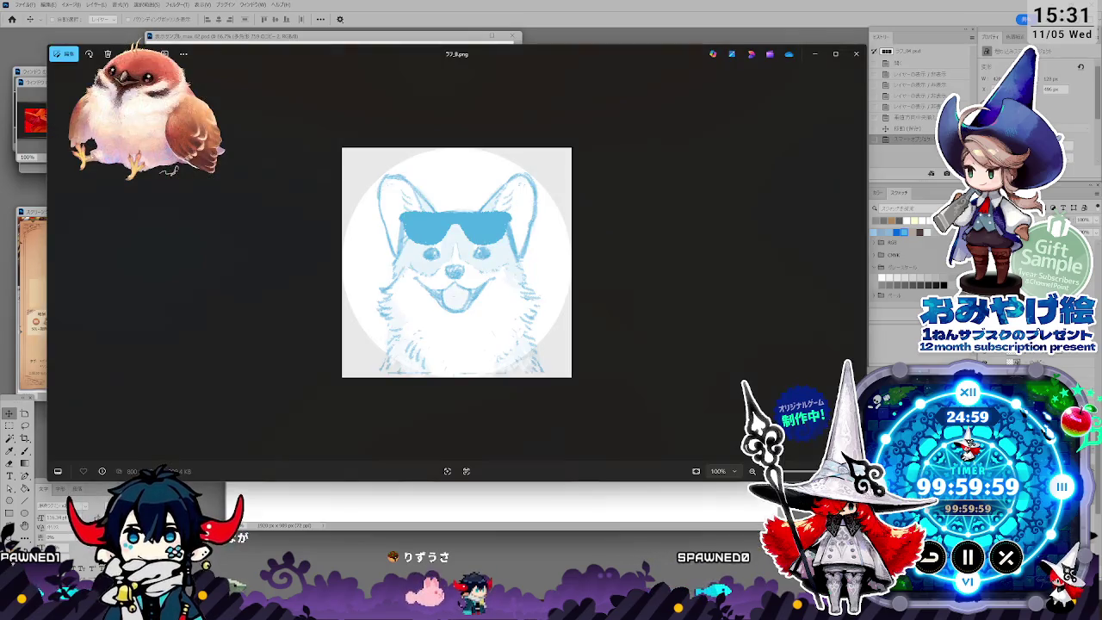
click(856, 53)
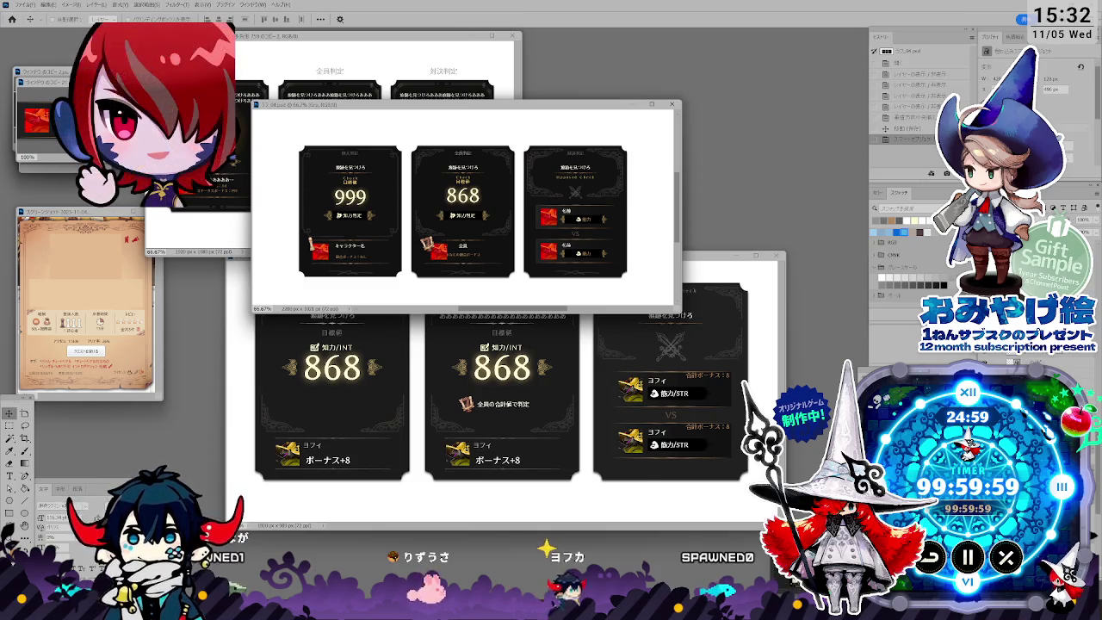
Step: Position the small ラフ_04 rough window over the larger card mockup for side-by-side comparison
click(639, 136)
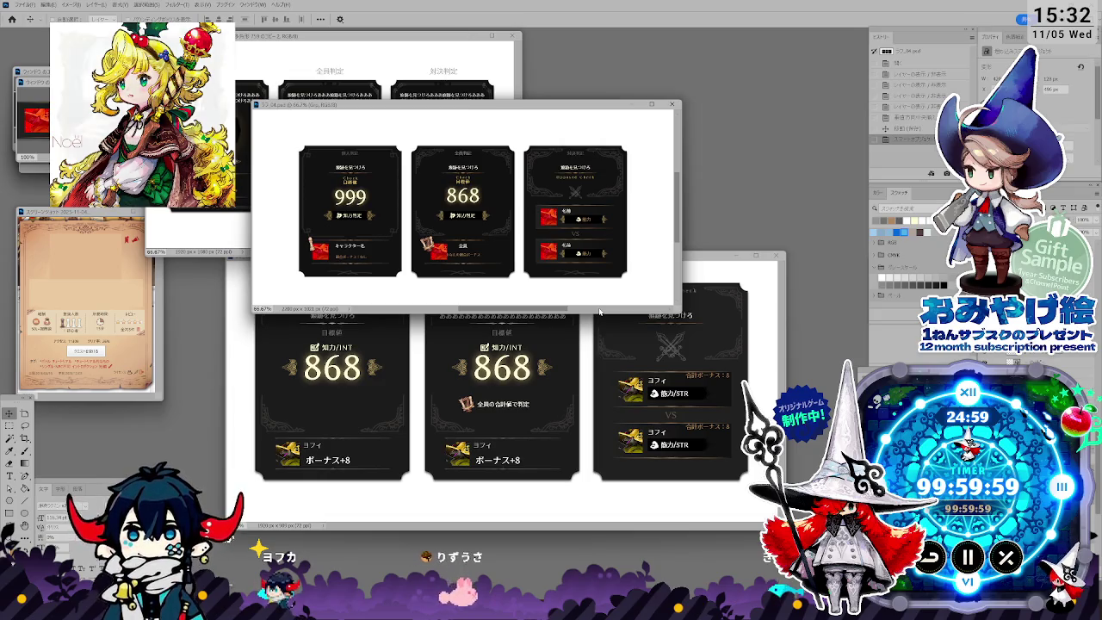
drag(508, 106, 571, 120)
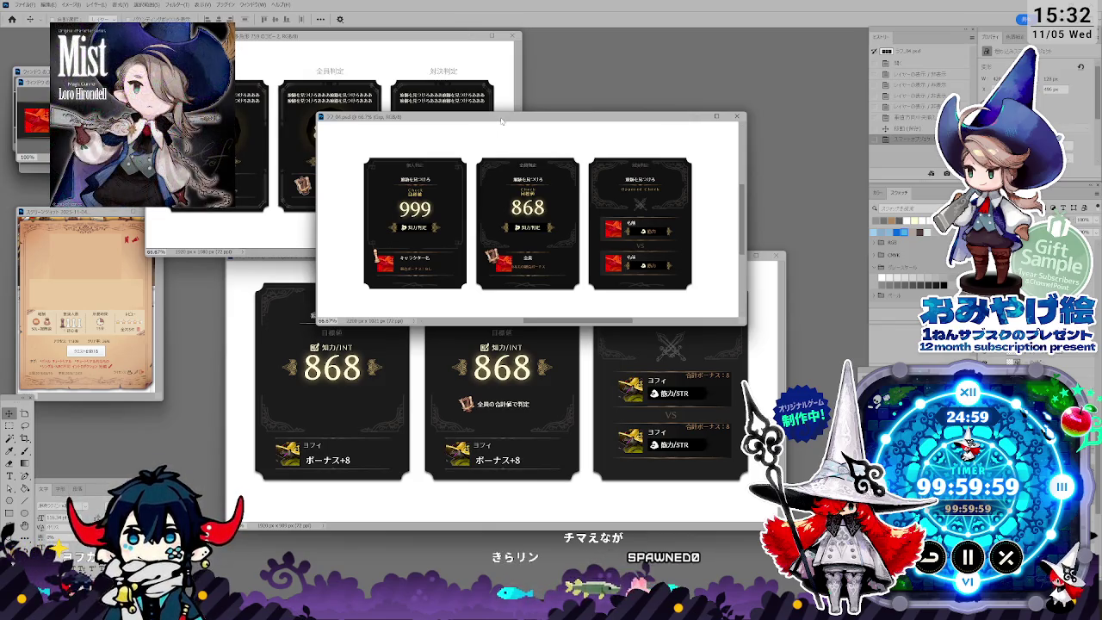
drag(501, 119, 464, 87)
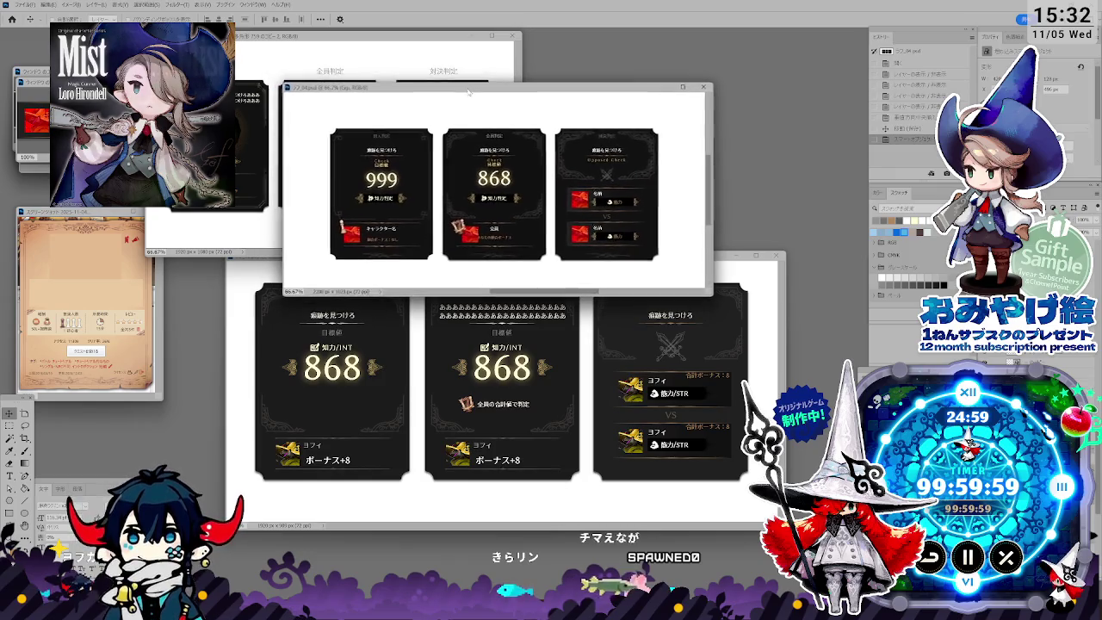
mouse_move(463, 87)
mouse_down()
mouse_move(488, 95)
mouse_move(471, 89)
mouse_up()
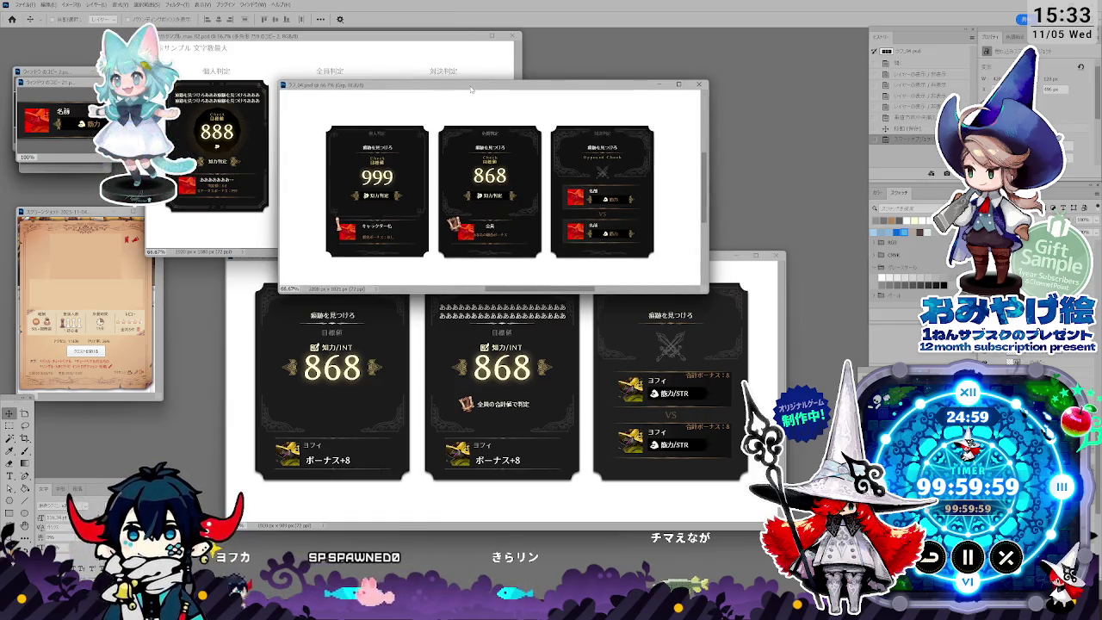
drag(471, 89, 500, 95)
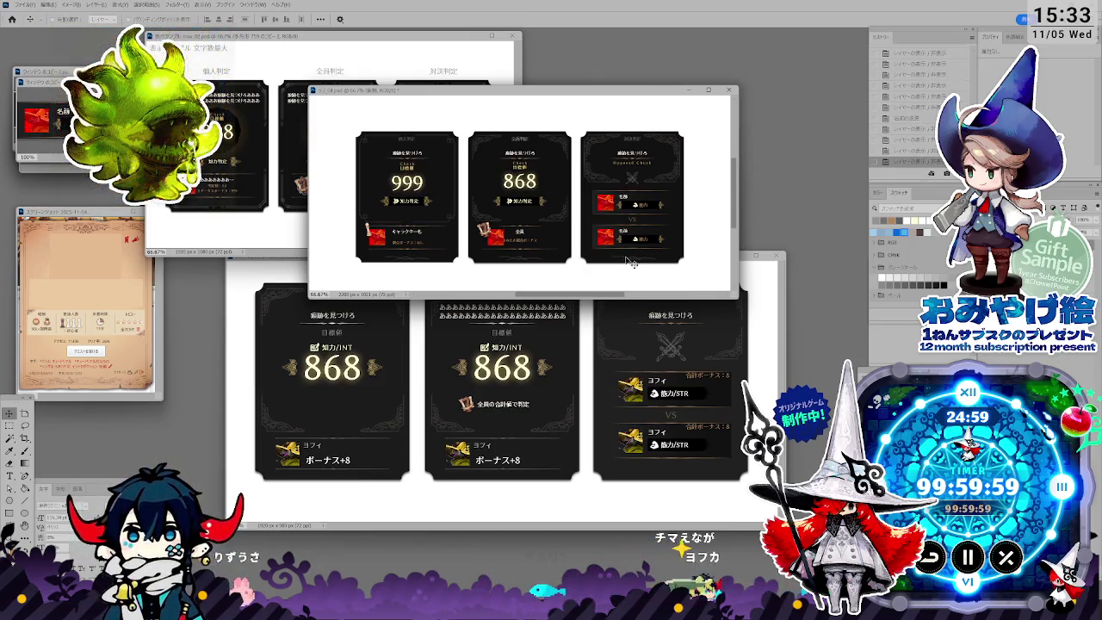
key(alt+Tab)
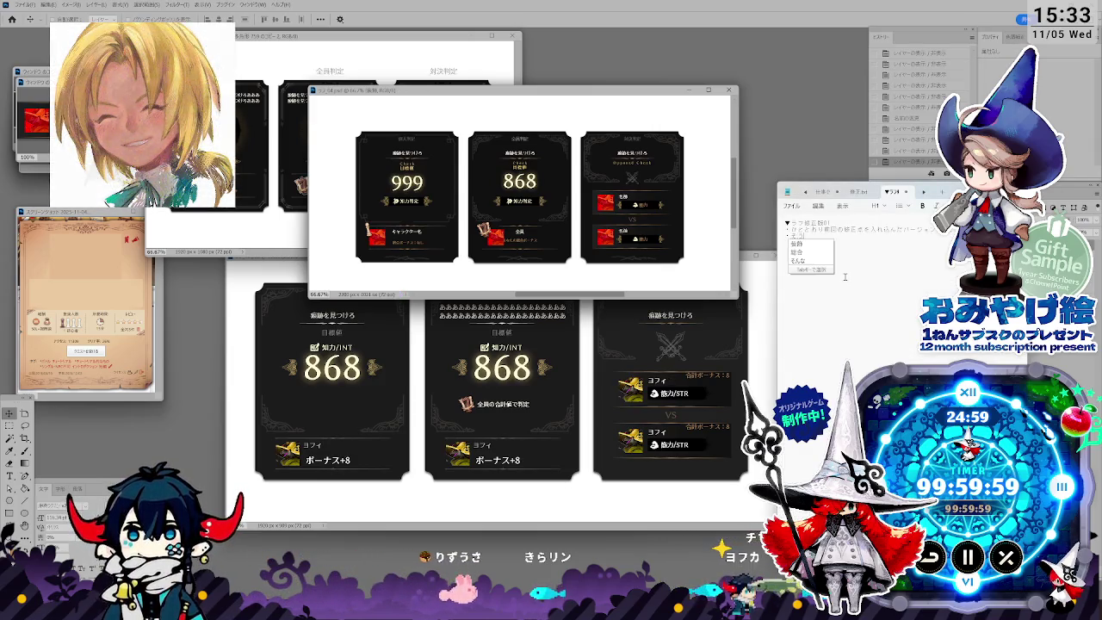
Step: Note that earlier fixes are included and decoration is provisional, then lower the ラフ_04 window
key(Return)
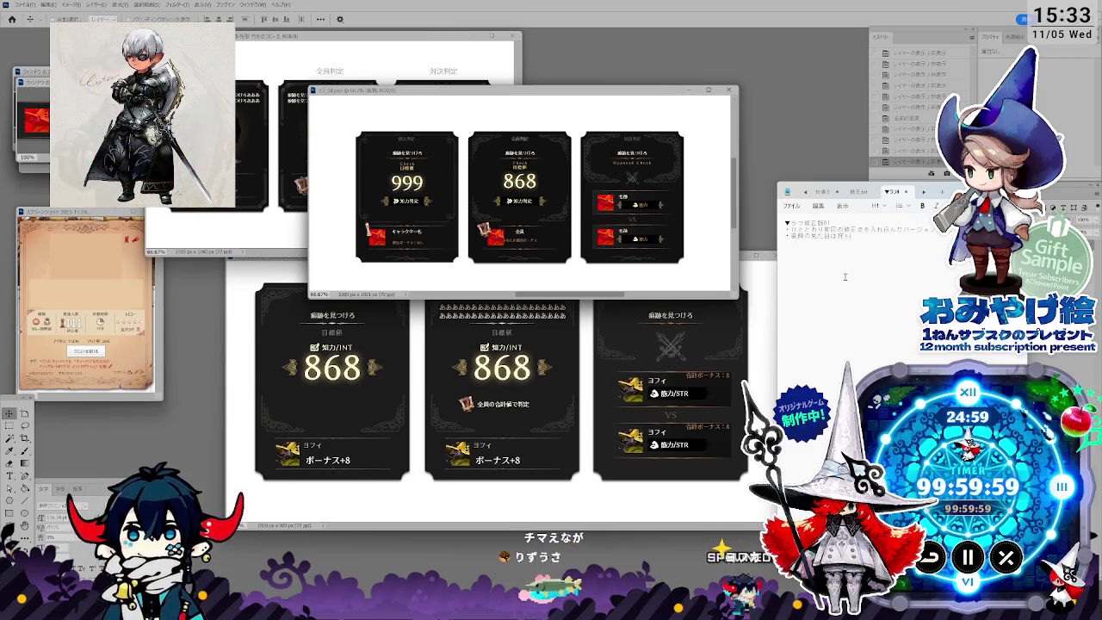
key(space)
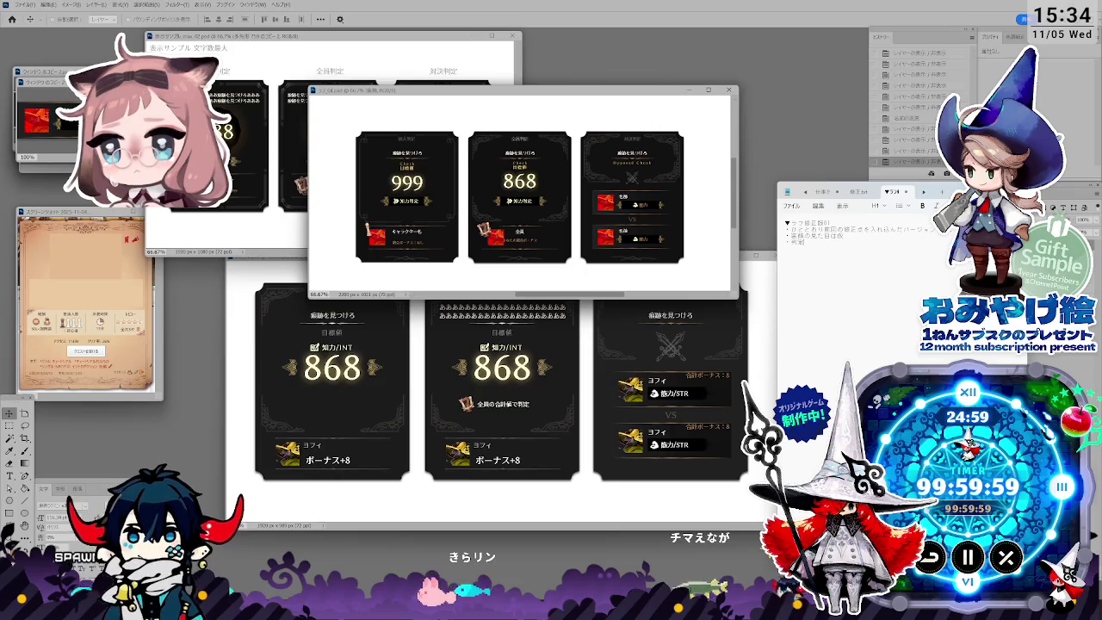
text(の情報量)
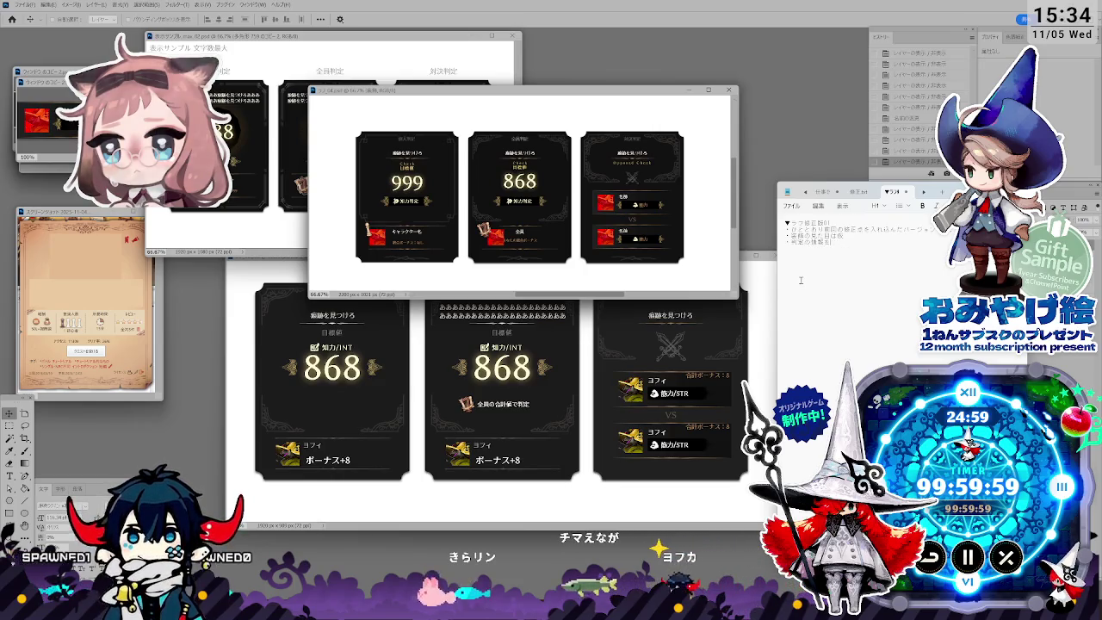
text(ぷれいや)
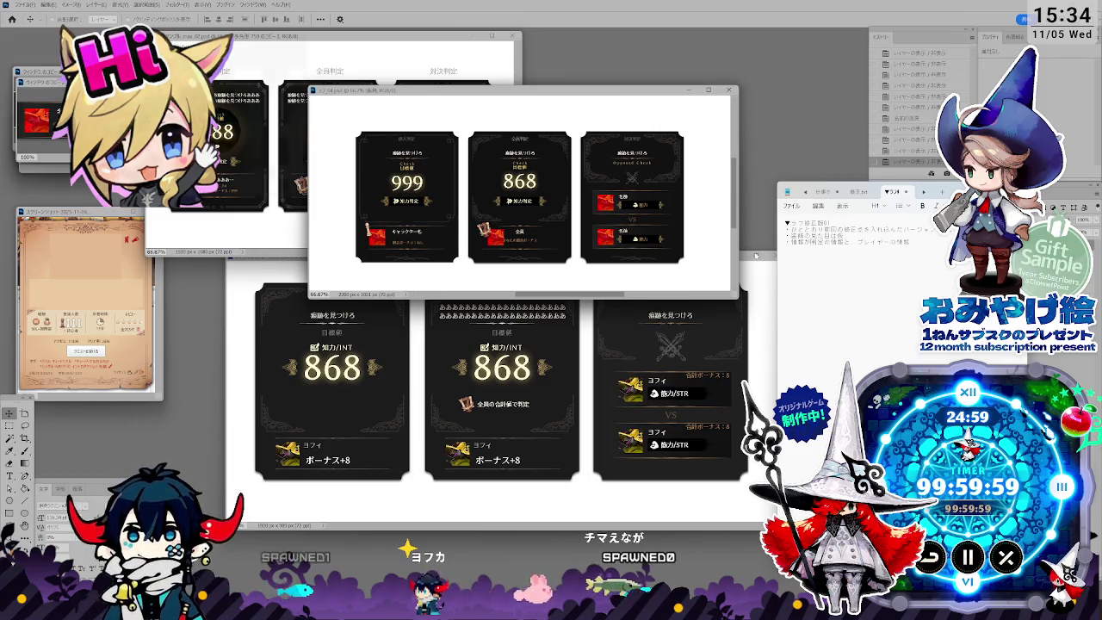
drag(563, 90, 567, 216)
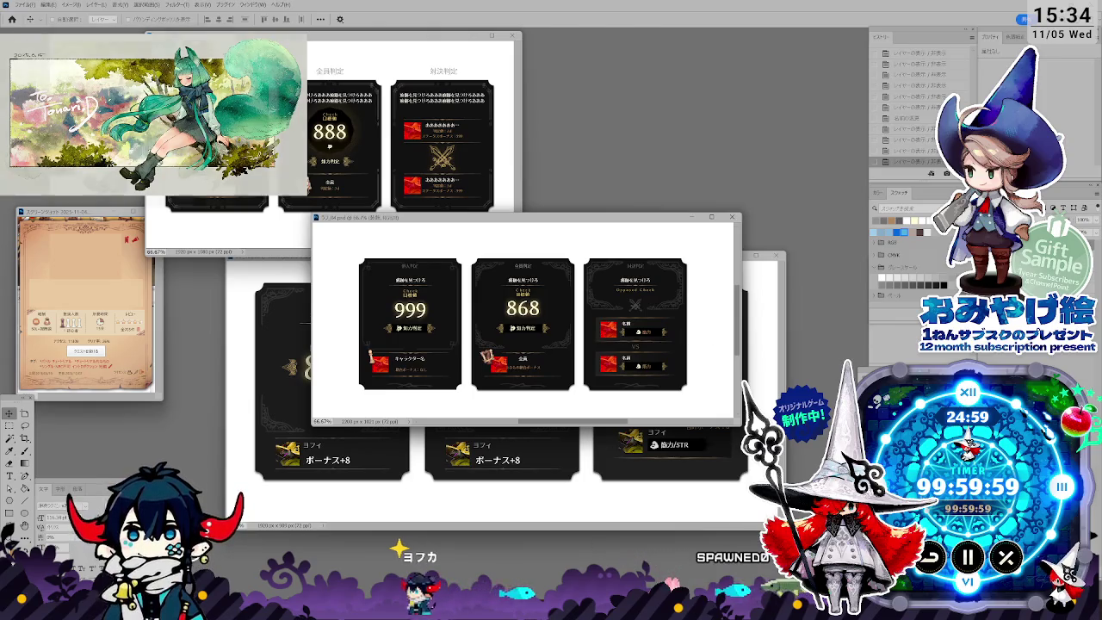
Step: Back in the notes, write the line '特定の情報と、プレイヤーの情報を表示するでやんわり'
key(alt+Tab)
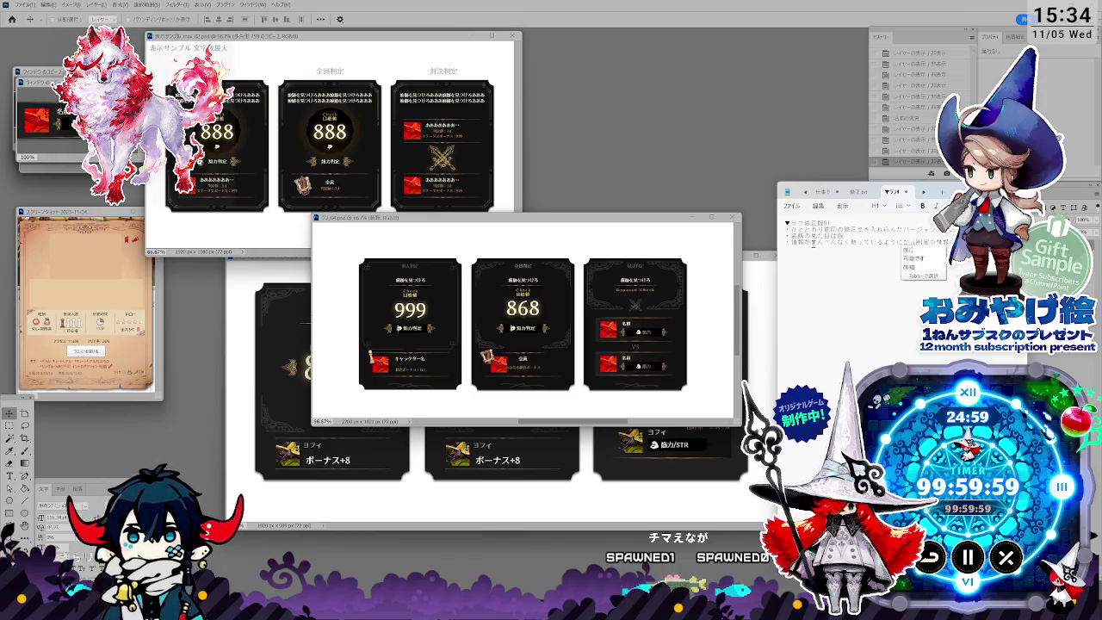
text(特定の情報と、プレイヤーの情報を)
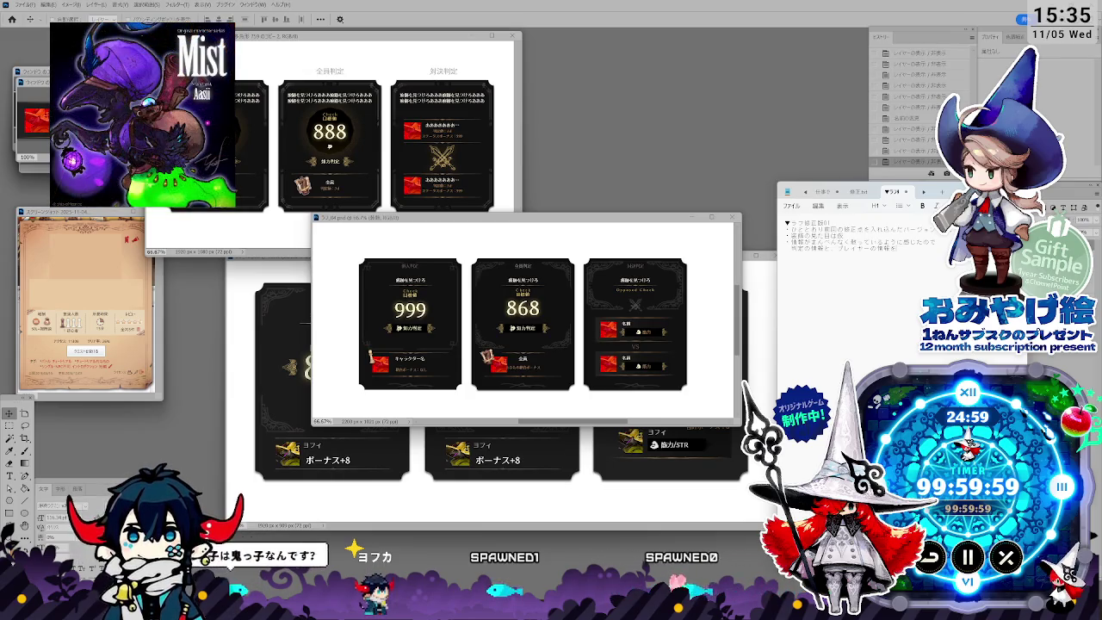
text(やんわり)
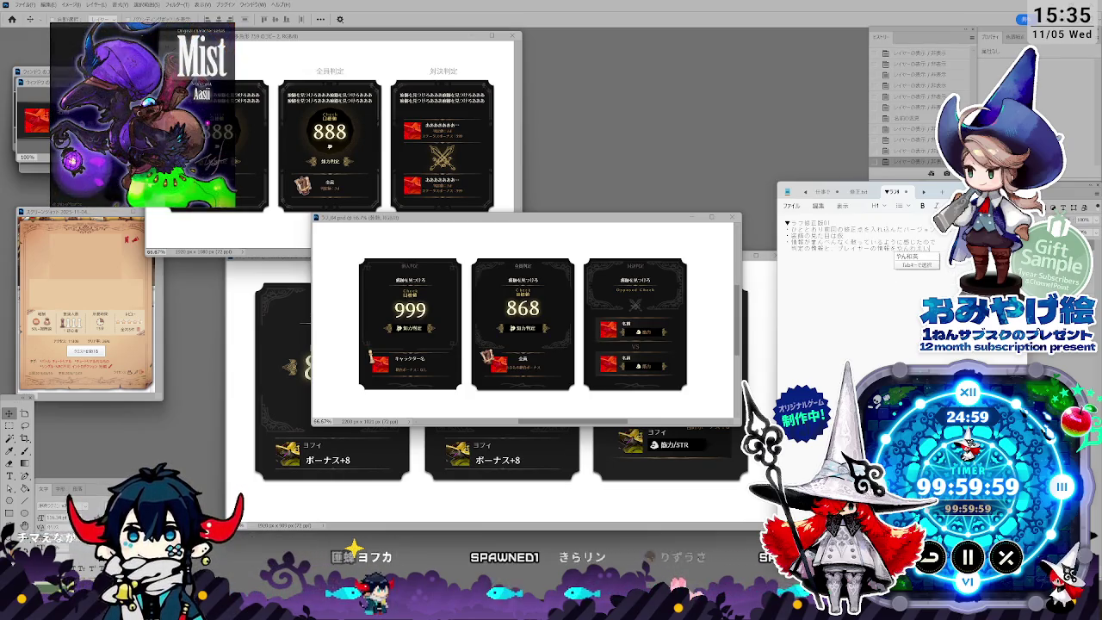
key(BackSpace)
key(BackSpace)
key(BackSpace)
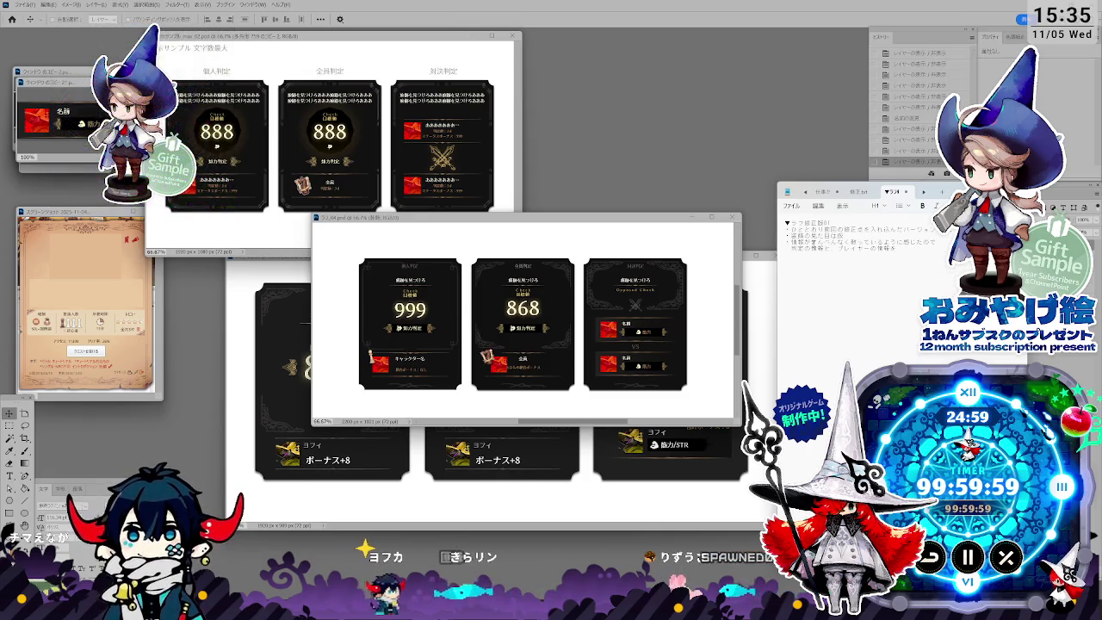
text(表示する)
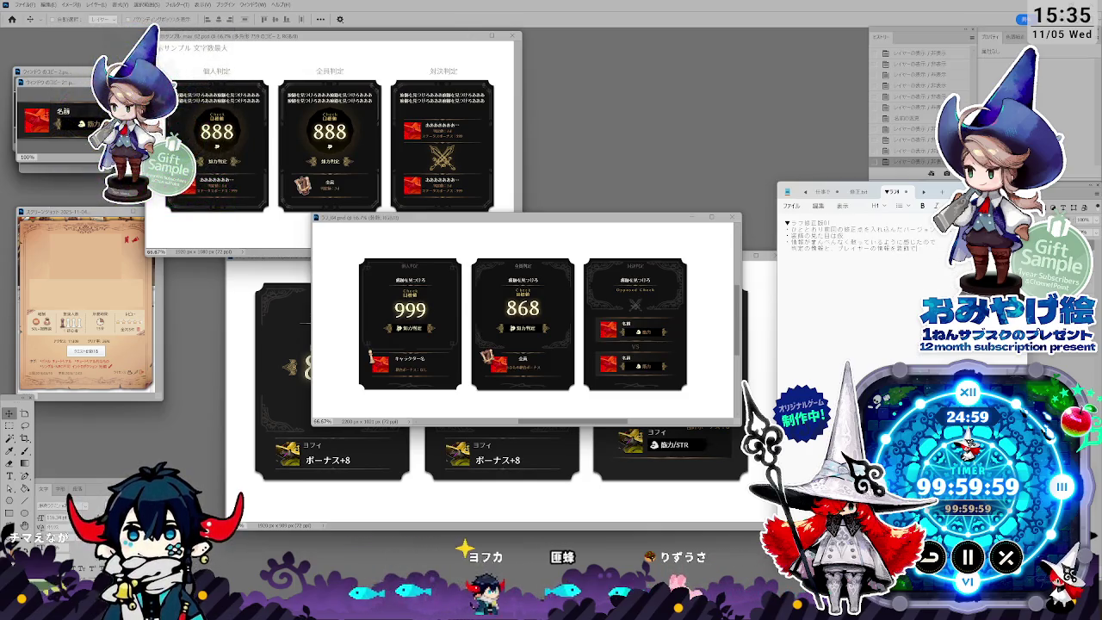
text(でやんわり区)
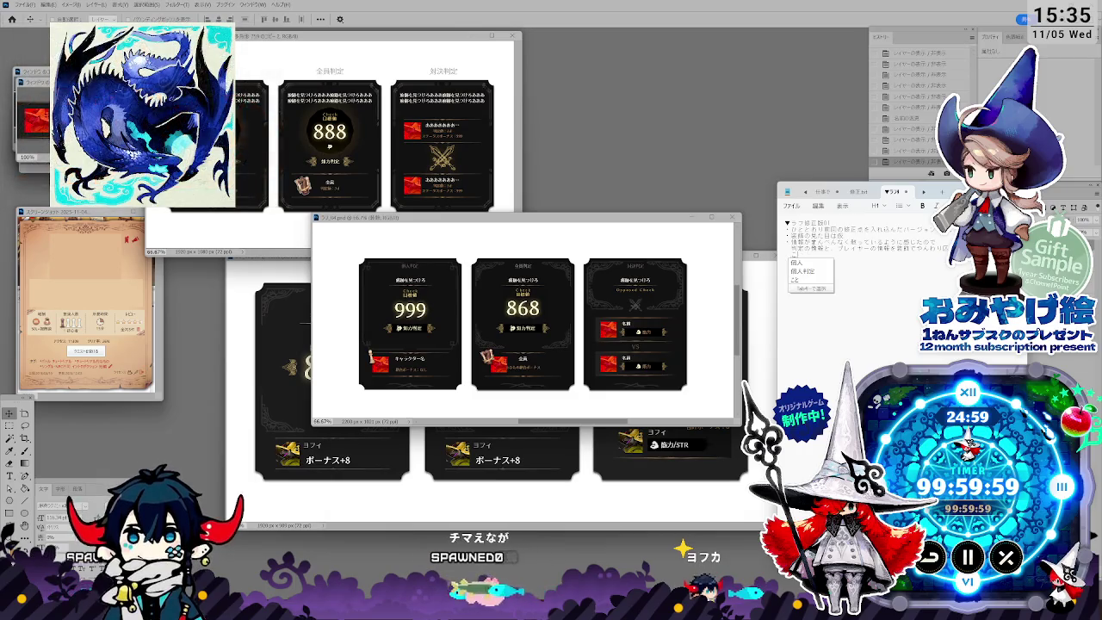
Step: Add '表示大丈夫か' and a '・ラフしゅうせいばとちゅうばん' heading, then start saving the memo
text(hyouji)
key(Return)
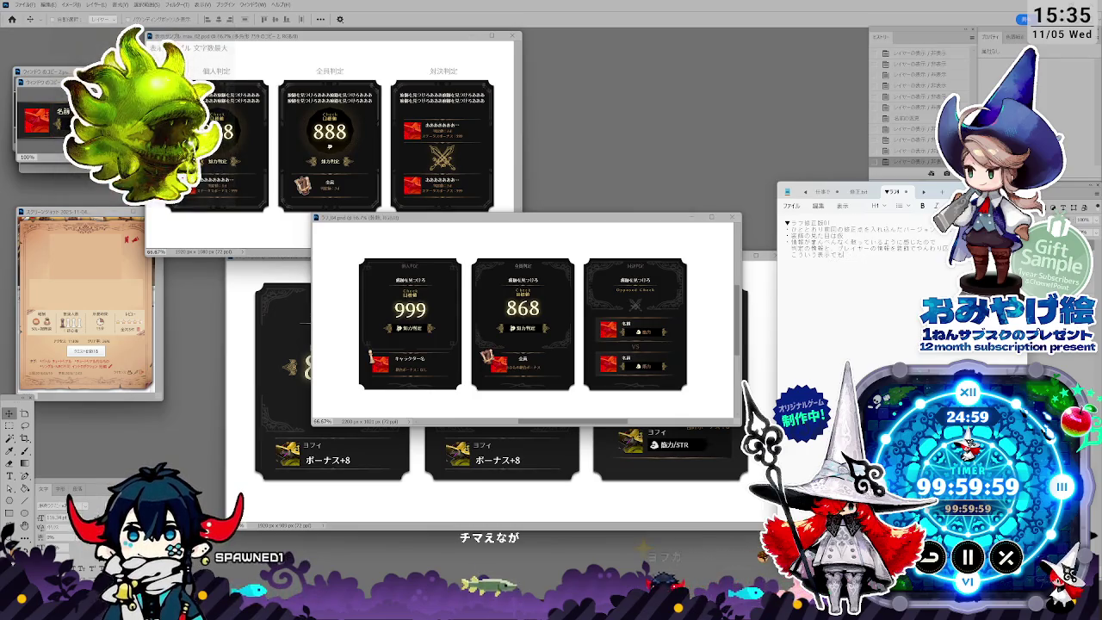
text(daijoubuka)
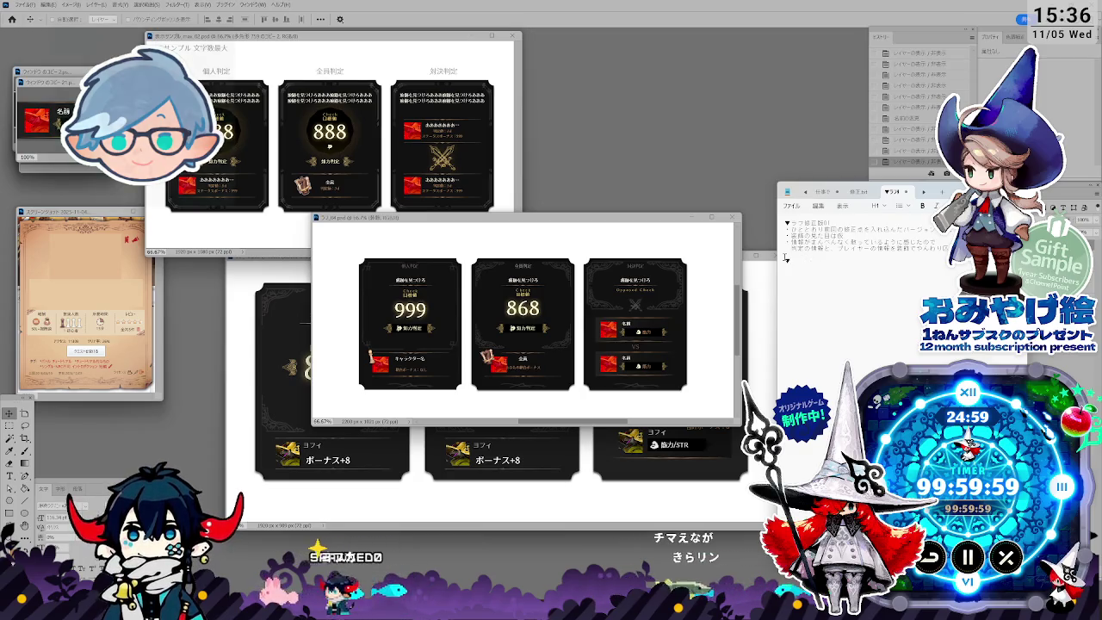
text(・ラフしゅうせい)
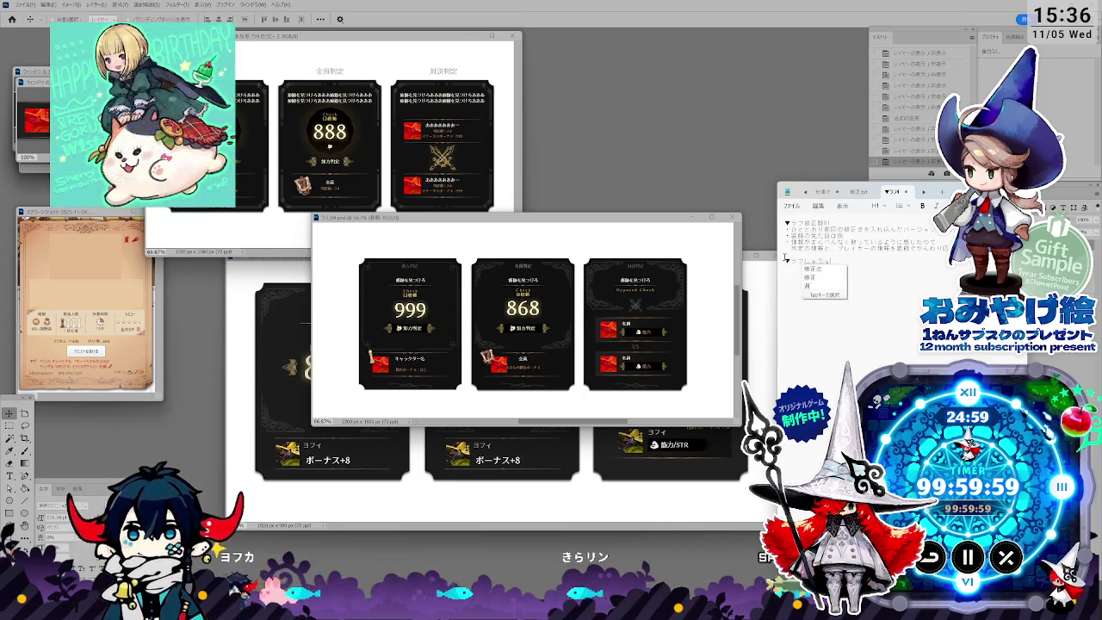
text(ば)
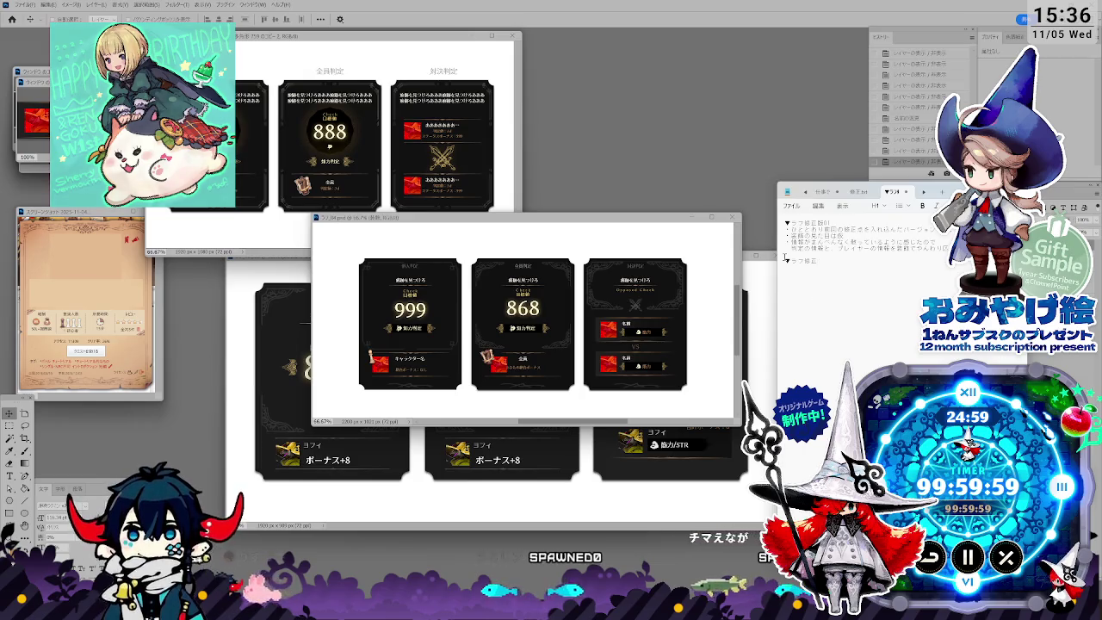
text(とちゅうばん)
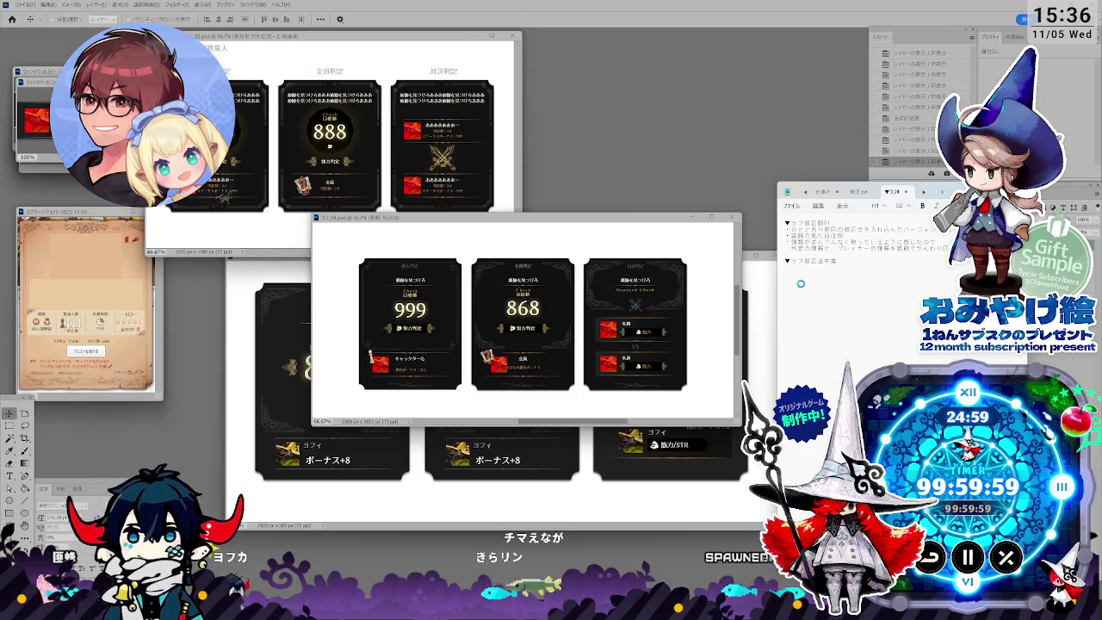
key(ctrl+s)
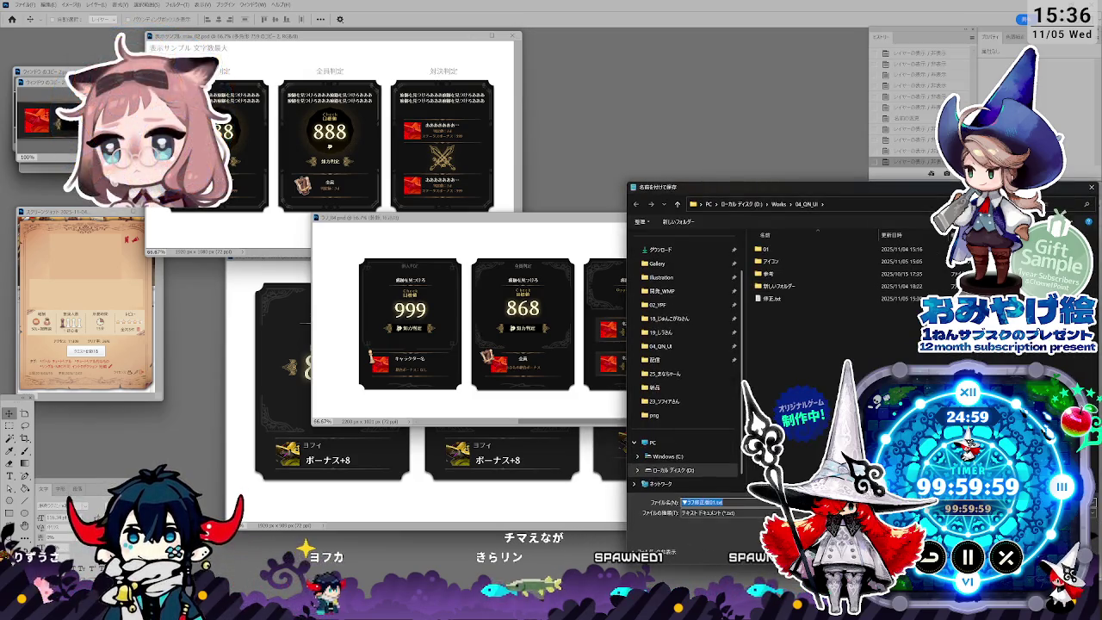
Step: Save the revision memo under its prefilled name and return to the アイコン folder window
key(Return)
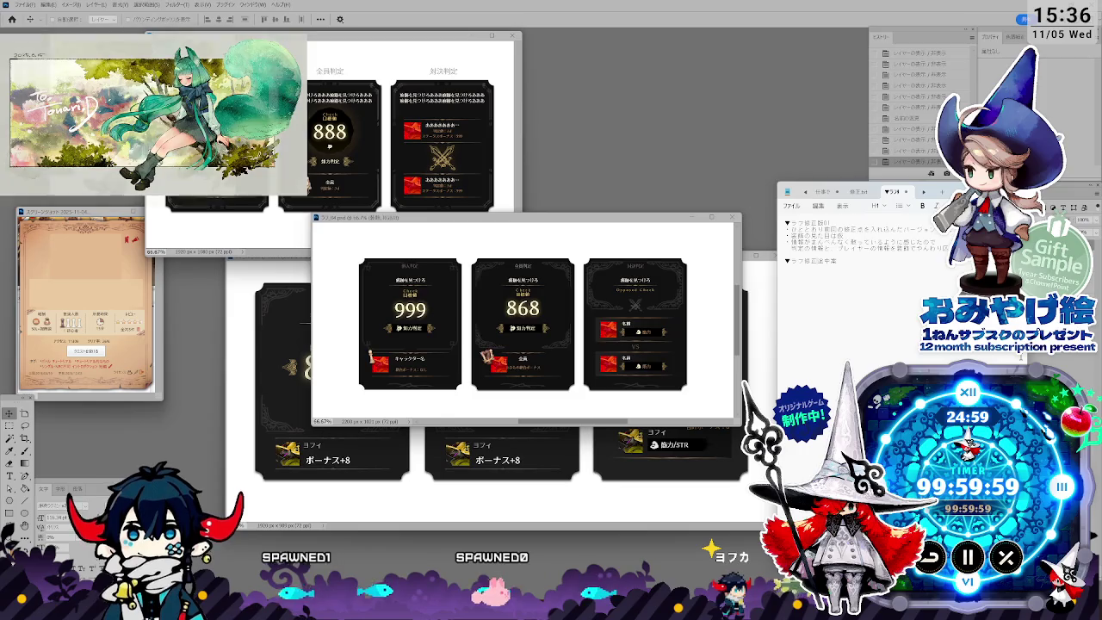
key(alt+Tab)
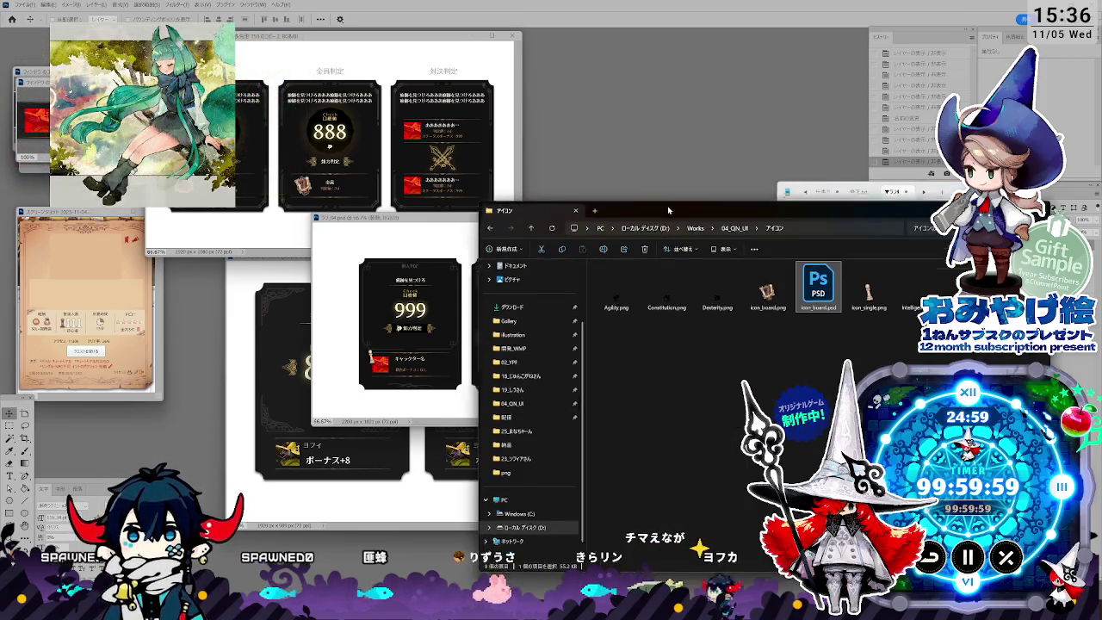
Step: Browse drive D into the VRC folder, close it, and open a fresh Explorer window
drag(654, 220, 497, 201)
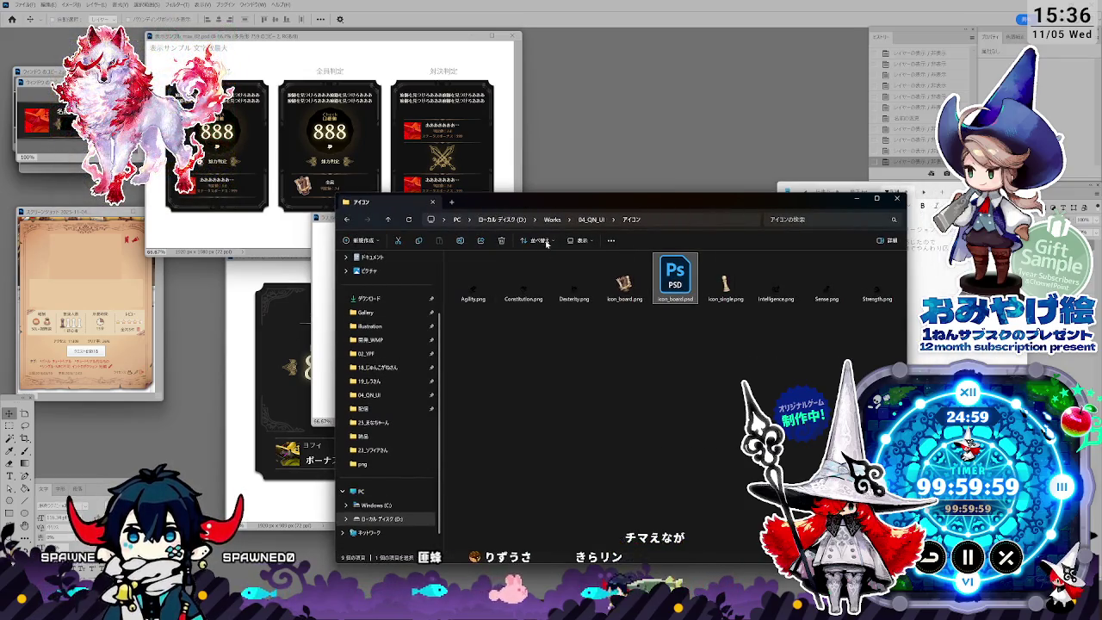
click(502, 219)
scroll(525, 404, down, 3)
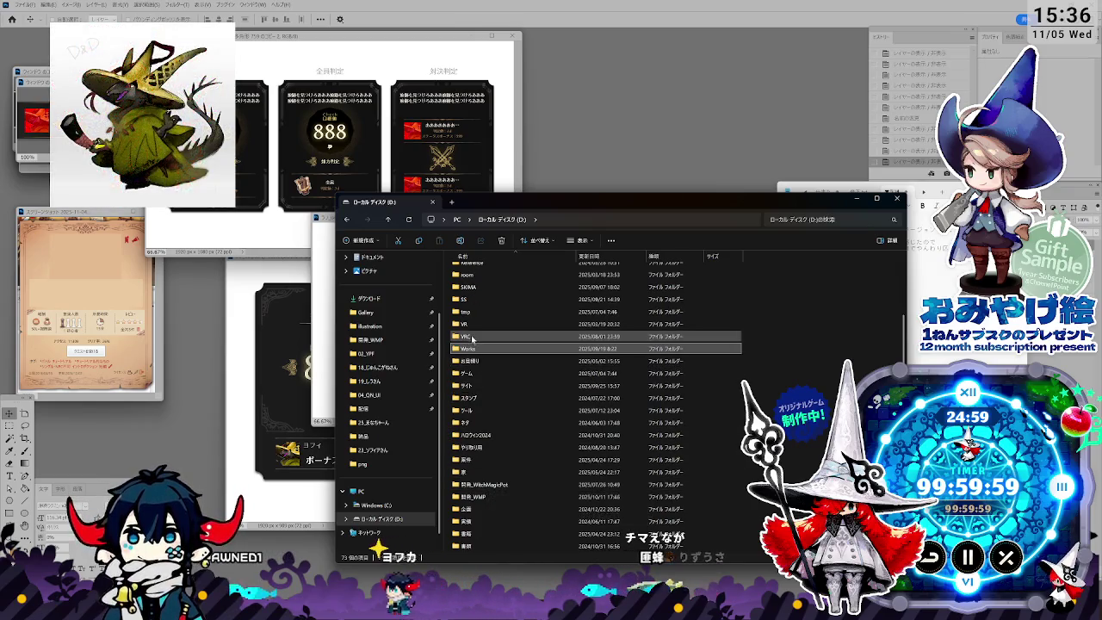
double_click(469, 410)
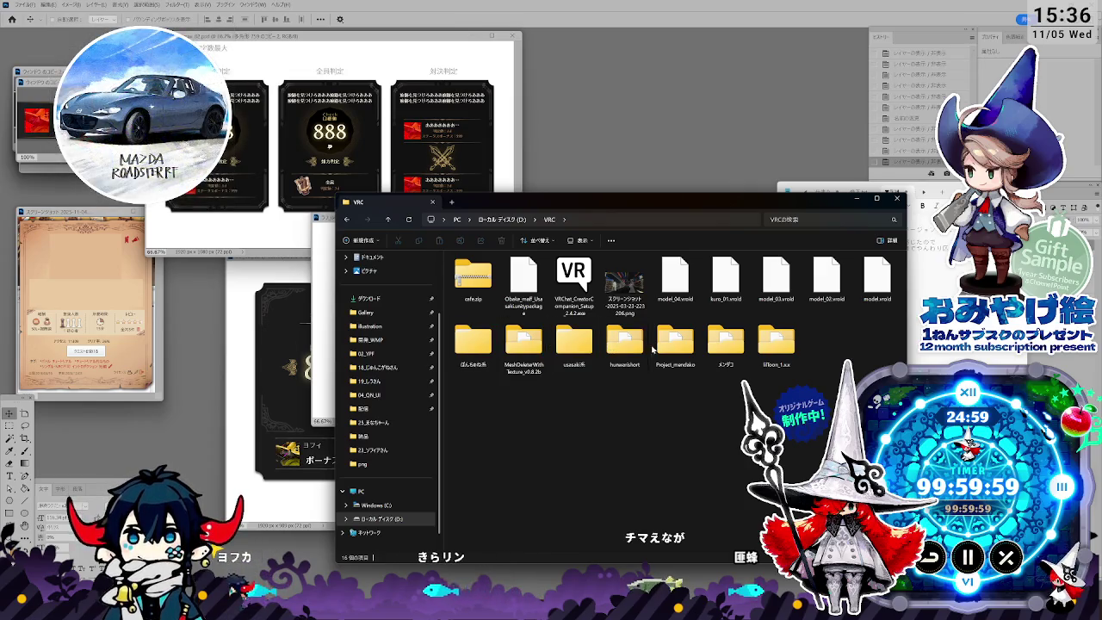
click(896, 199)
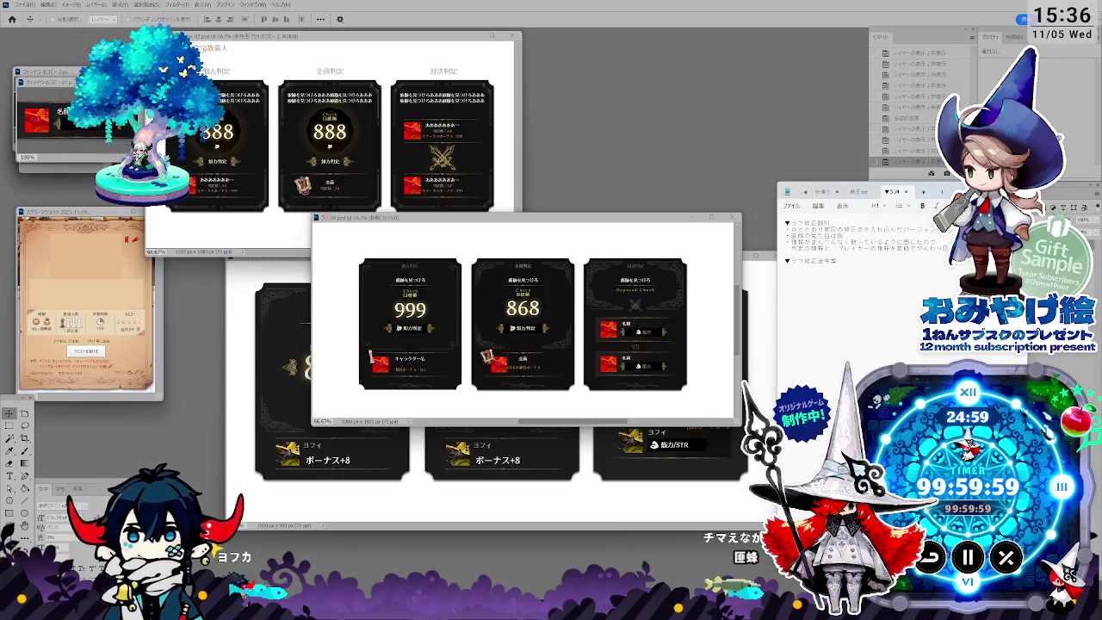
key(super+e)
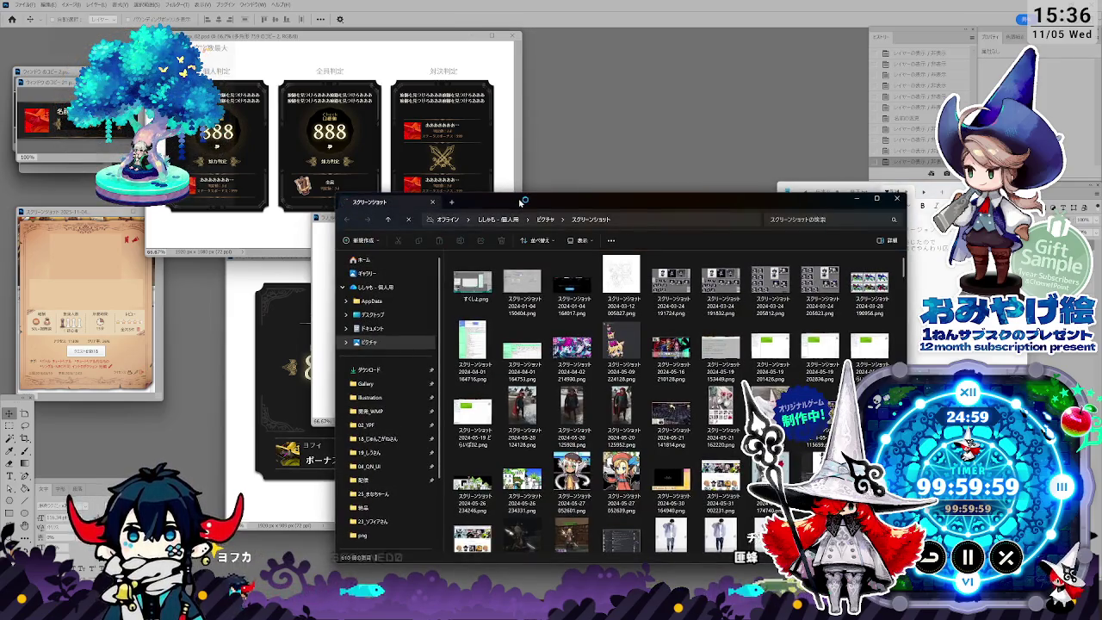
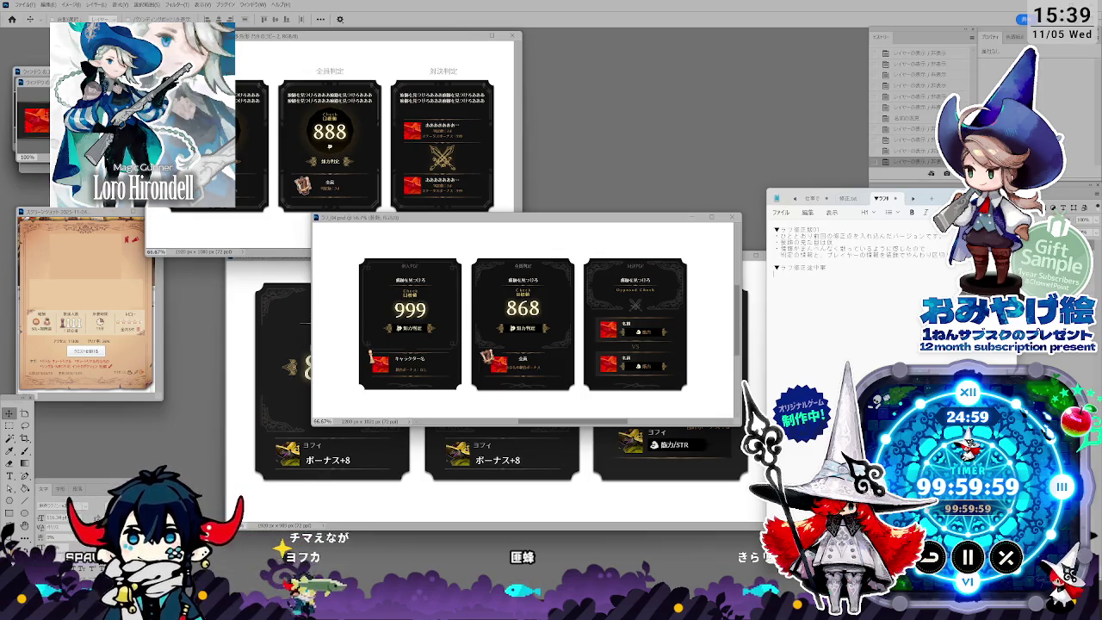
Step: Bring the 868 Check/Party Check/Opposed Check mockup forward, then return to the Notepad notes
click(904, 353)
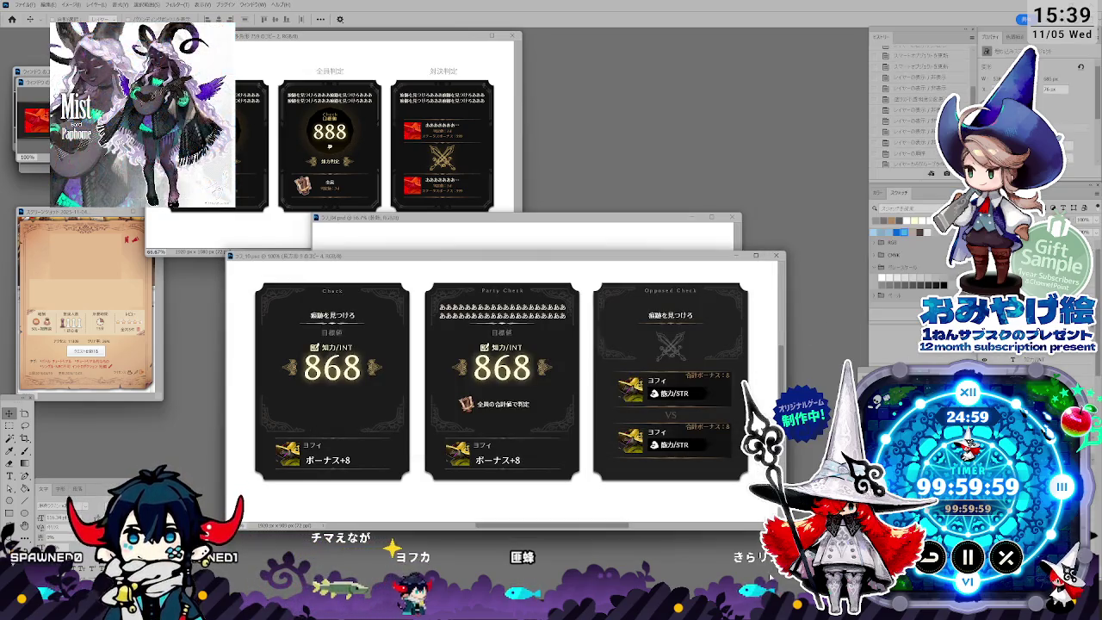
key(alt+Tab)
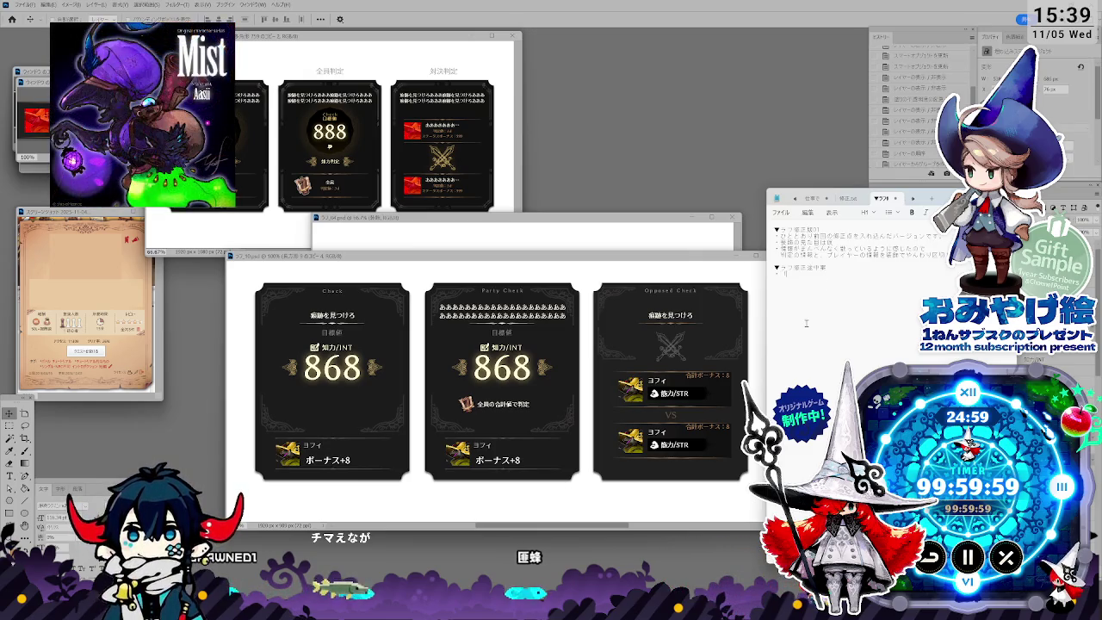
Step: Add the note '何のステータスで判定するか、目標値より上か下か' plus a follow-up line typed as 'fukakojinhantei'
text(何のステータスで判定するか、目標値より上か下か)
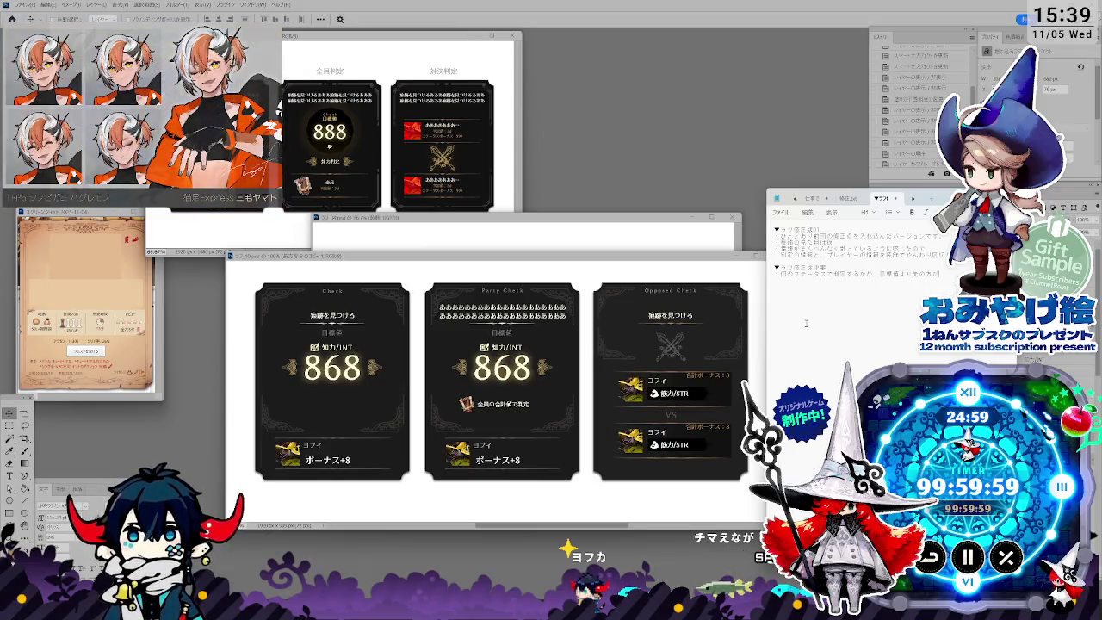
text(じょう)
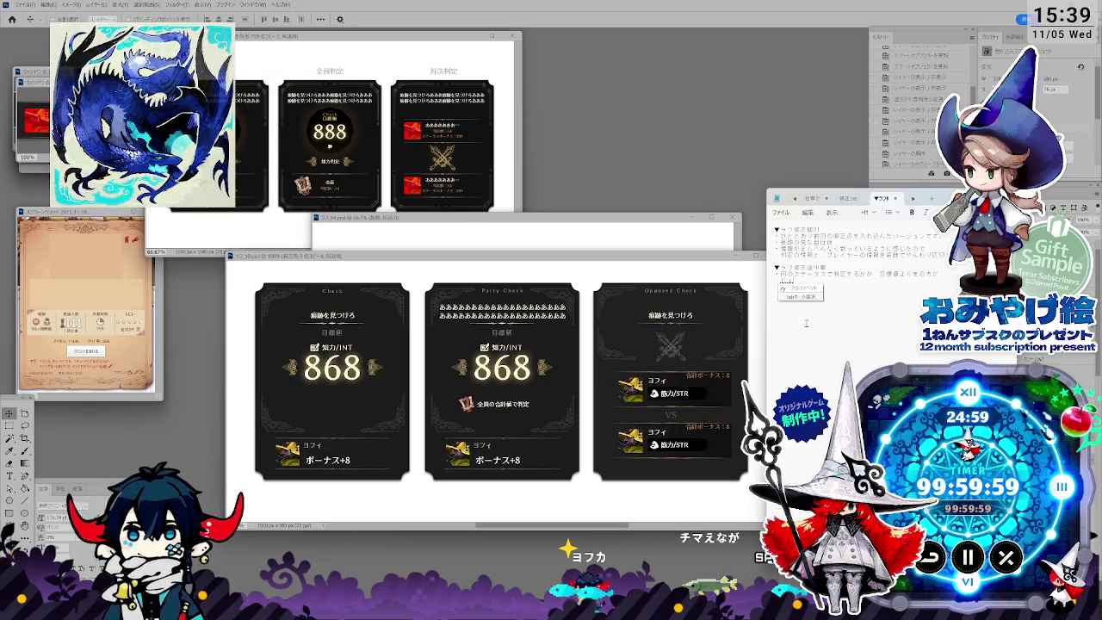
text(情報)
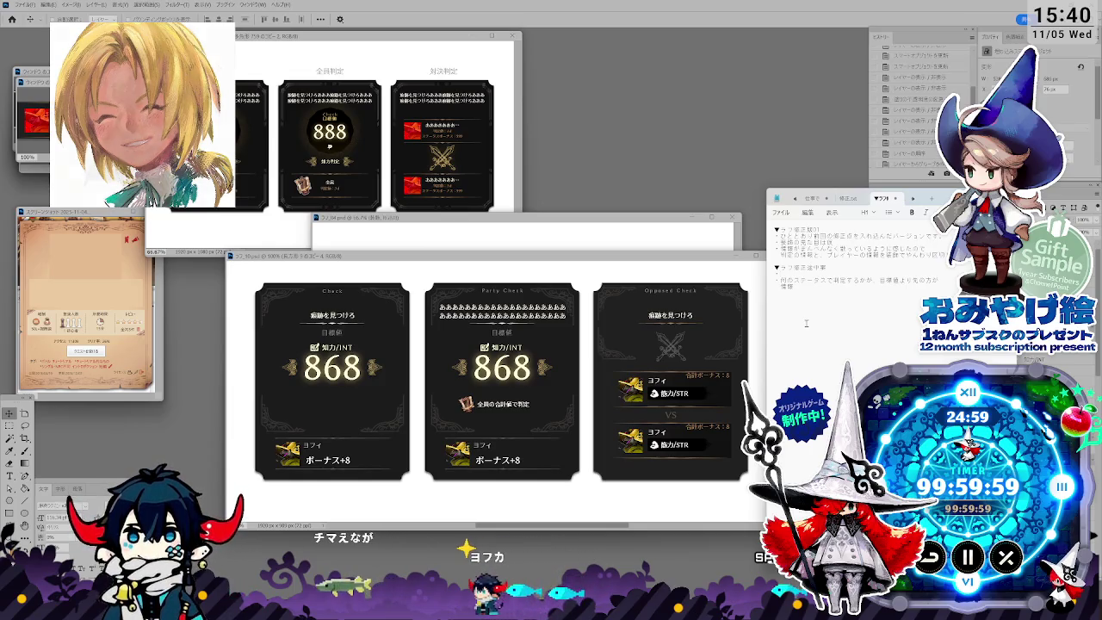
text(k)
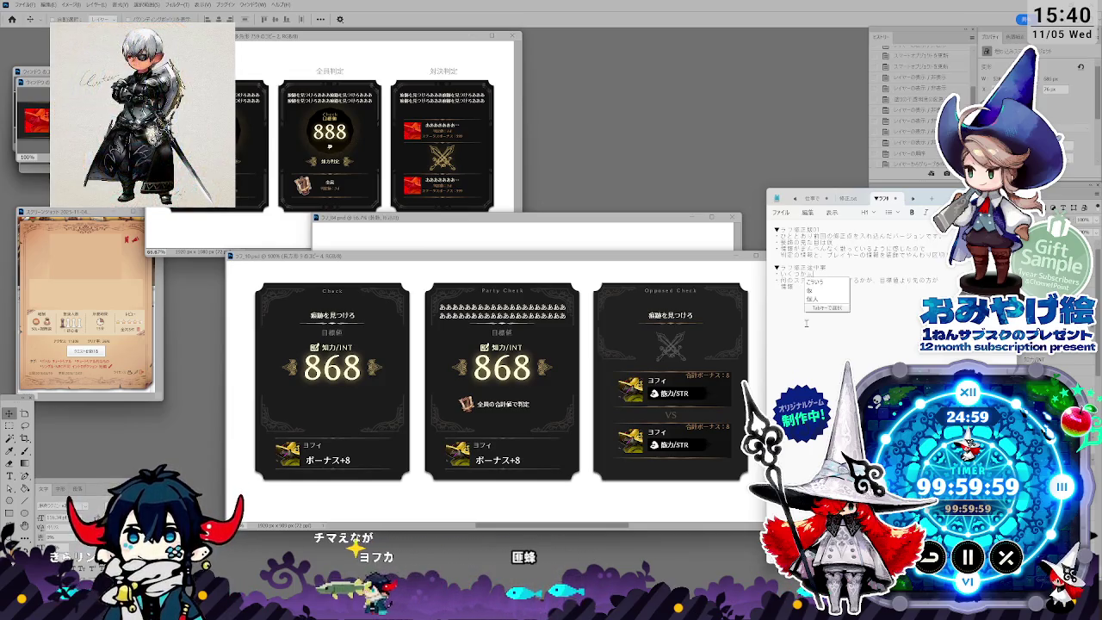
key(Return)
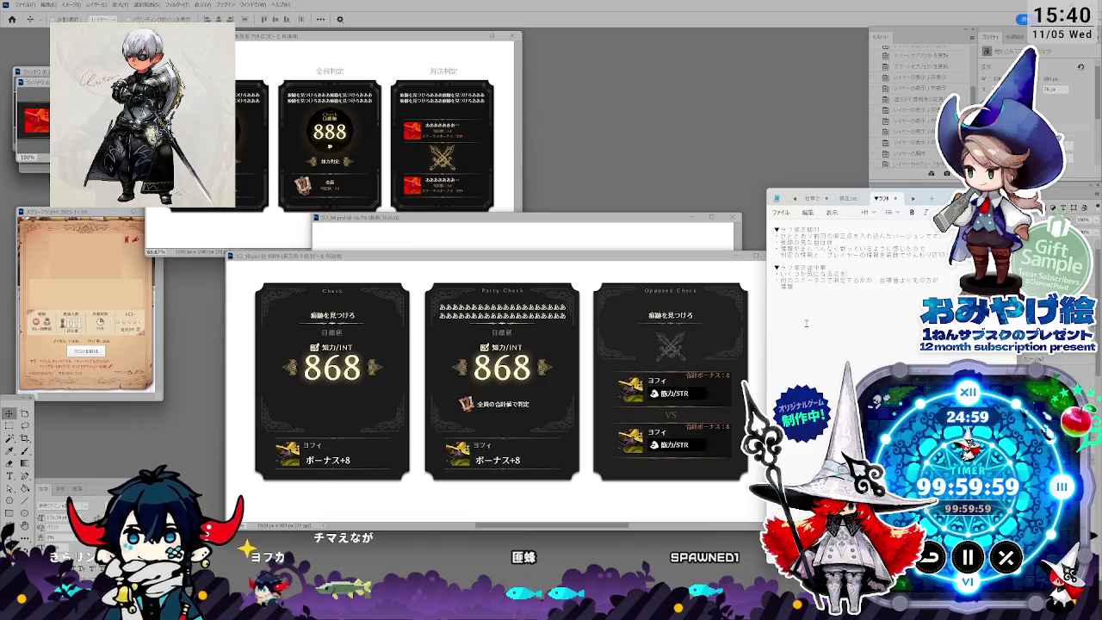
text(fuka)
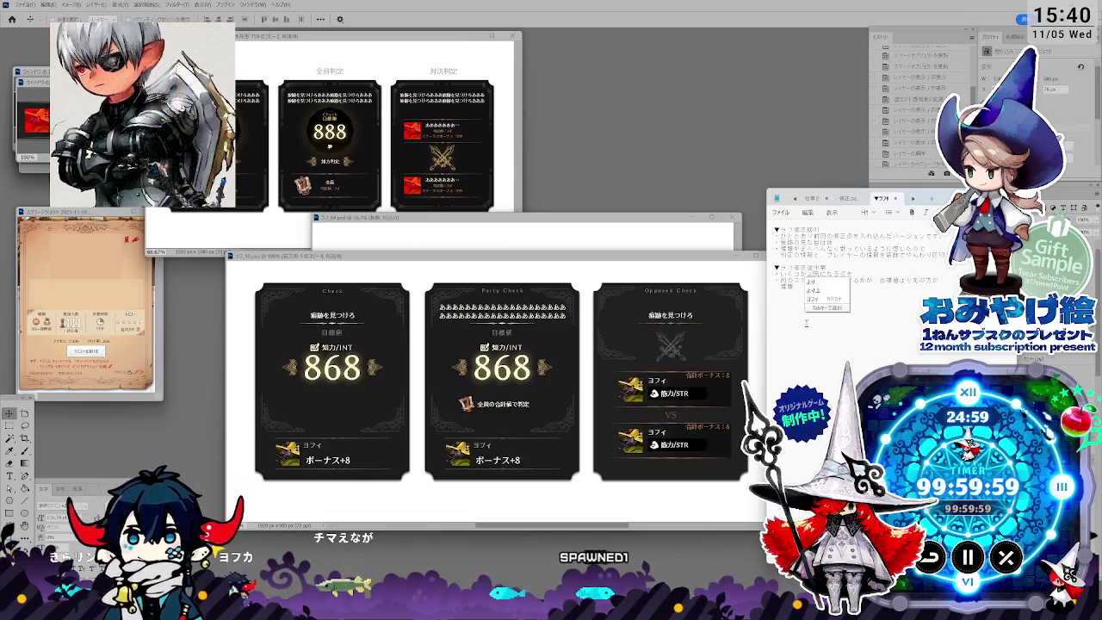
text(kojin)
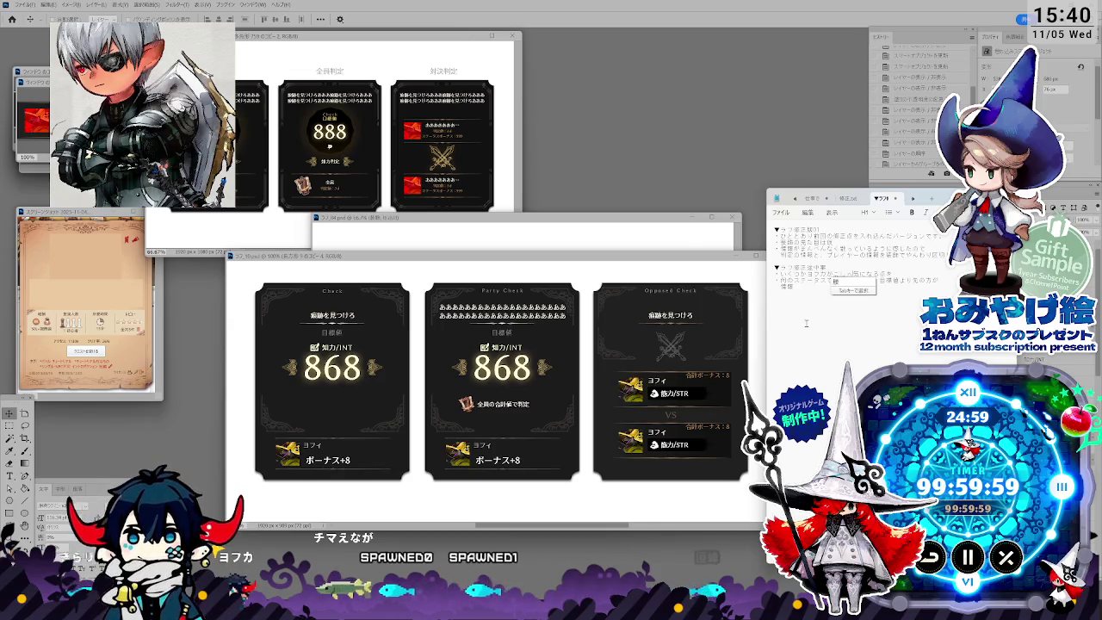
text(hantei)
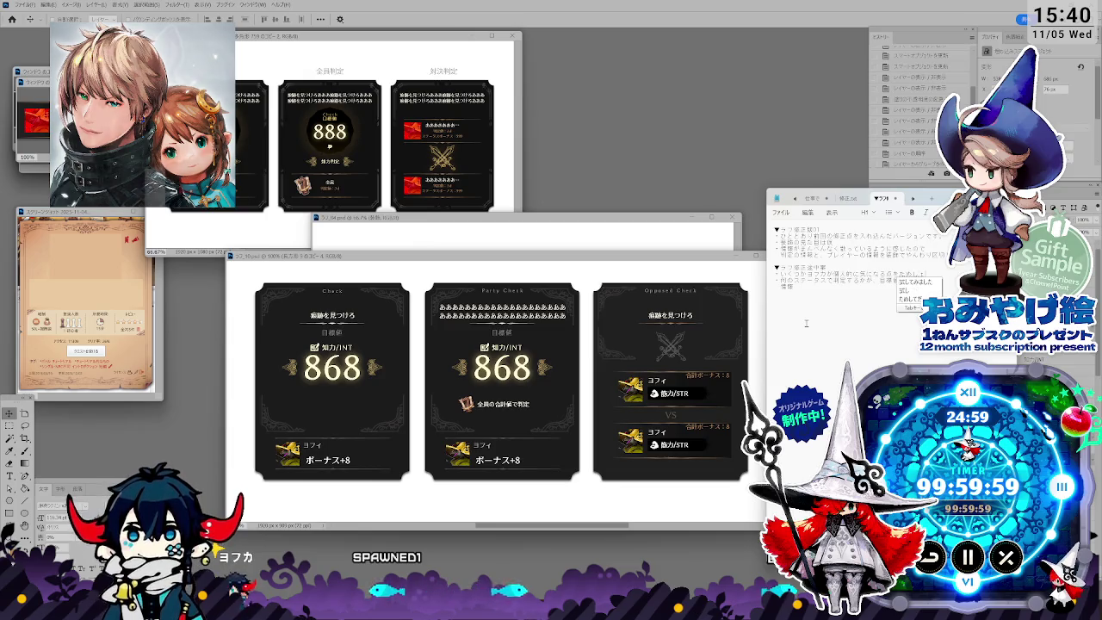
key(Return)
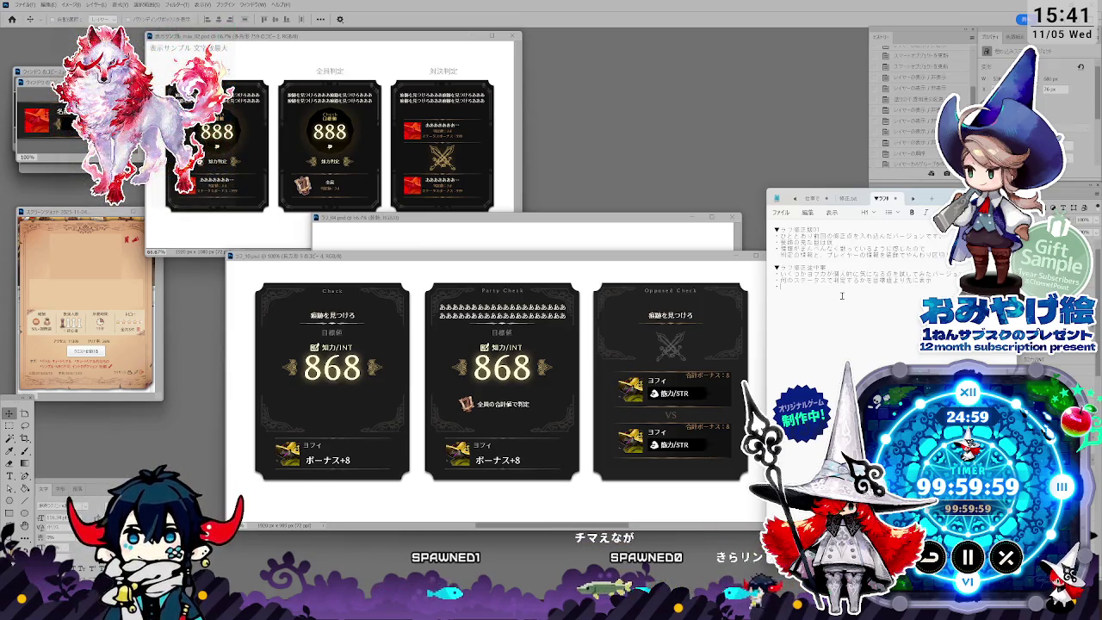
Step: Type the bullet starting 全体判定 about wording for the party-wide check (…の文言を追加)
text(zen)
key(Return)
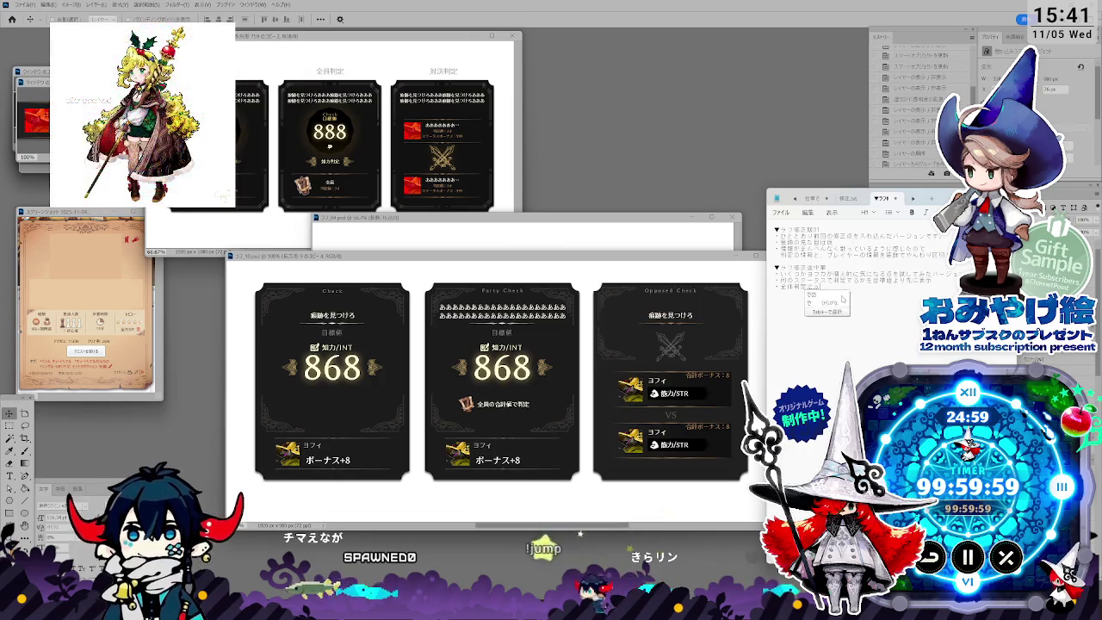
text(での)
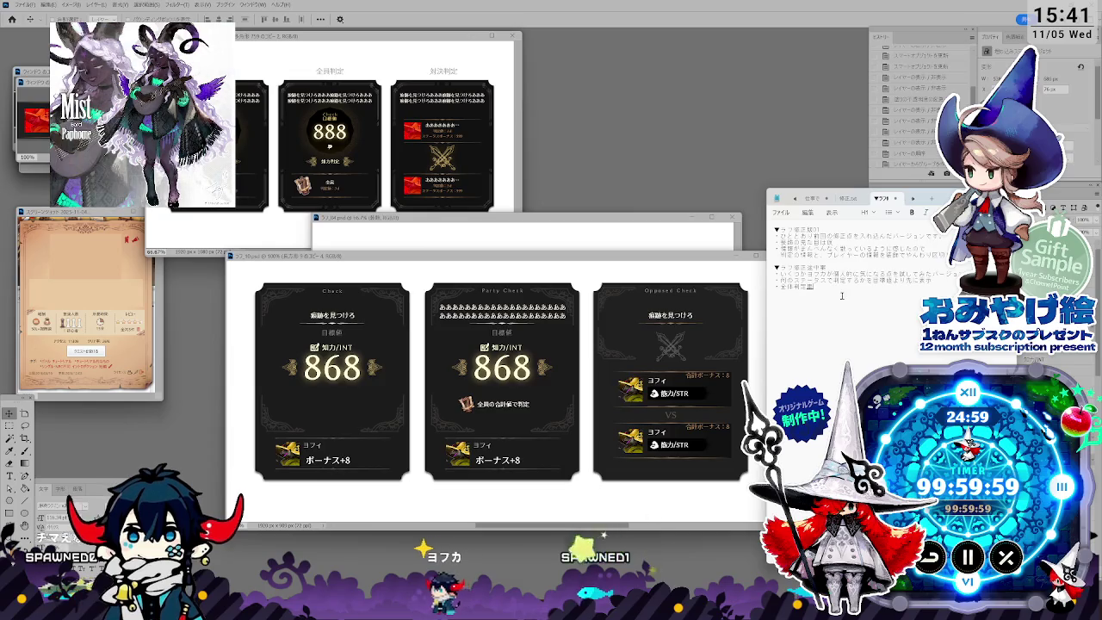
text(の文言を追加)
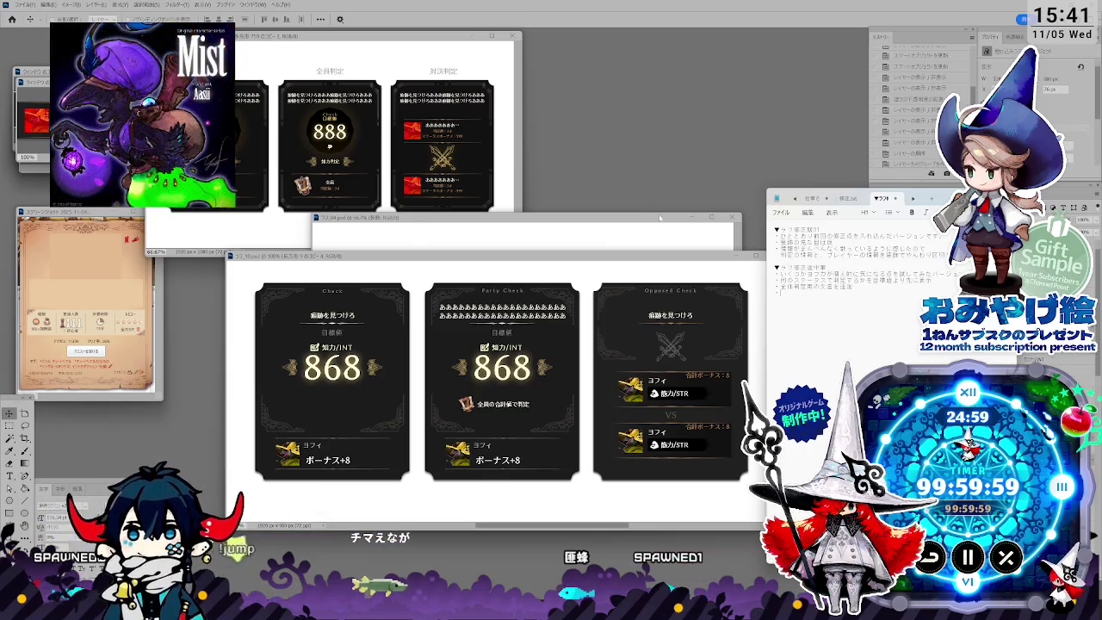
Step: Move the ラフ_04.psd mockup window up and left, then bring Notepad back in front
drag(517, 218, 427, 93)
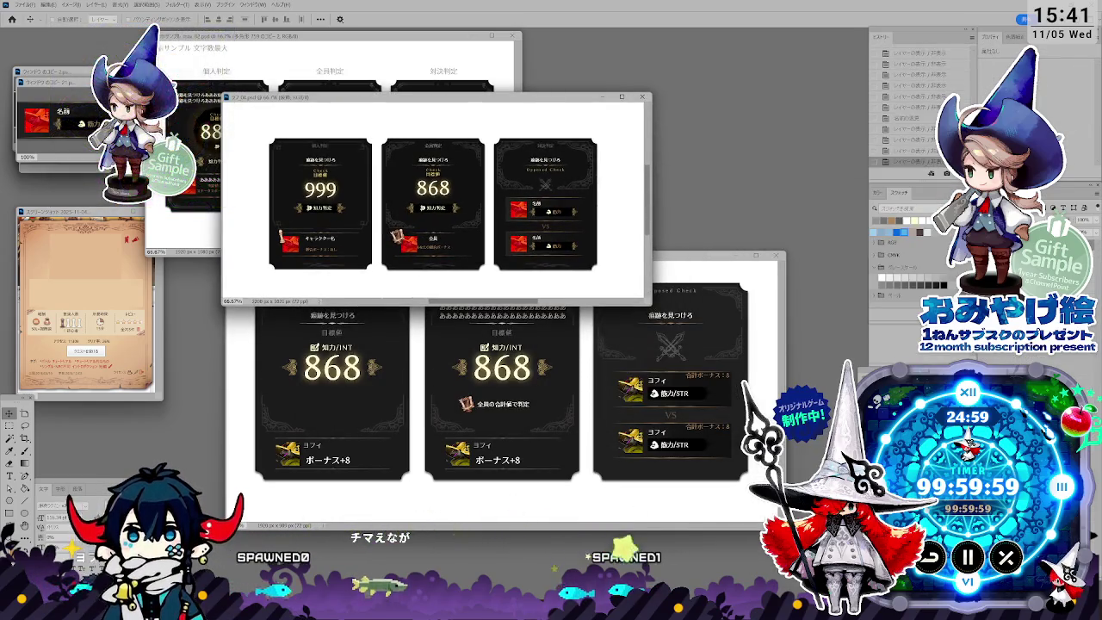
key(alt+Tab)
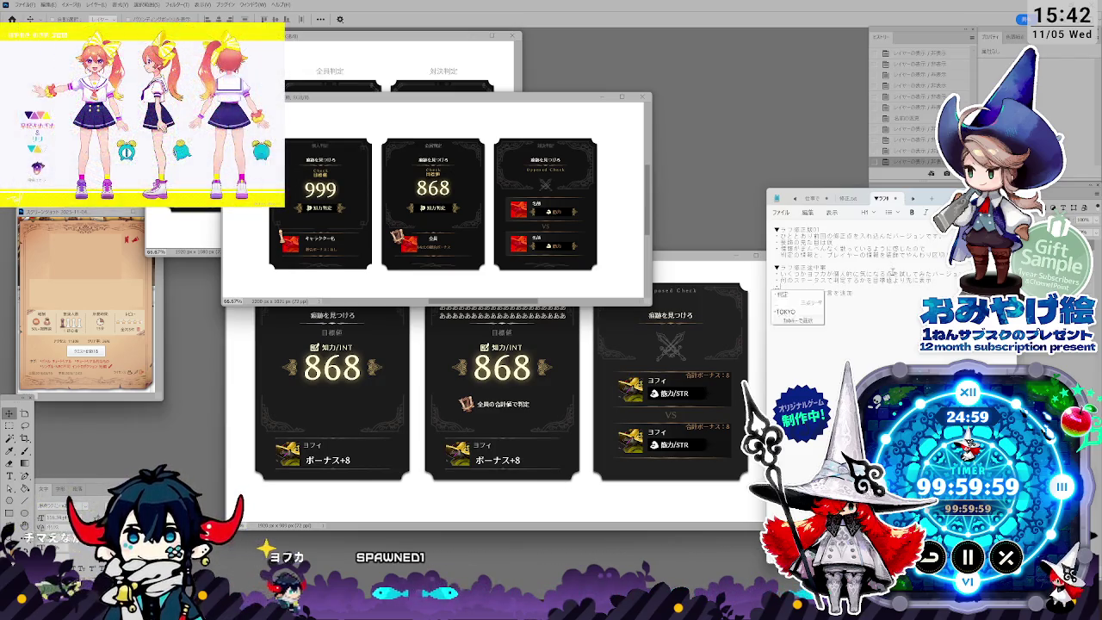
Step: Type a new bullet beginning ステータス about status handling, mentioning そうさステータス
text(すて)
key(Tab)
text(の)
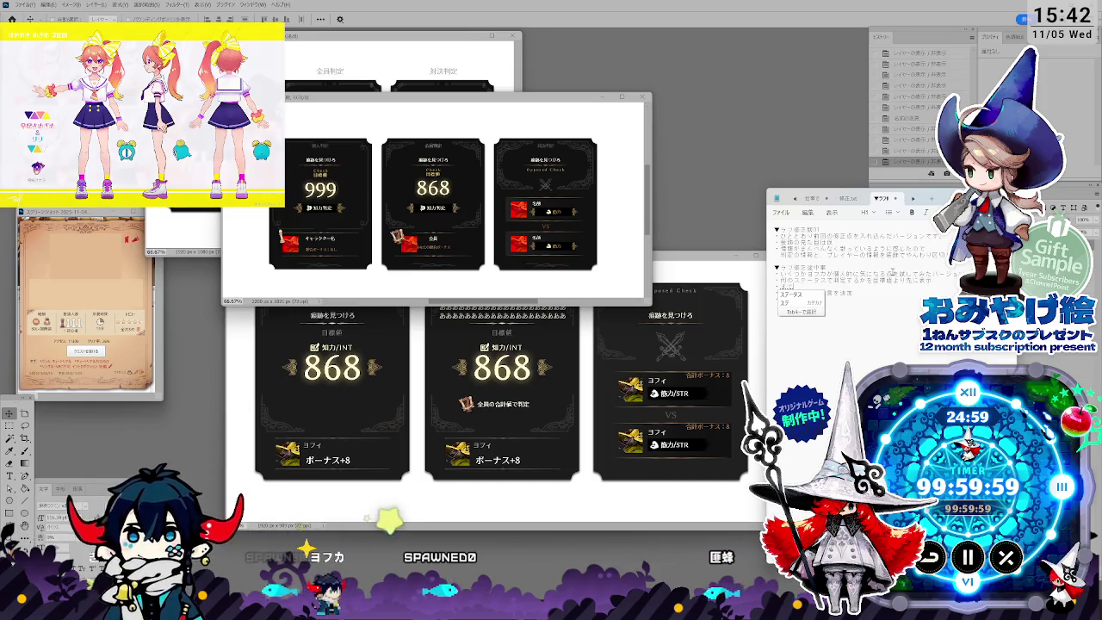
text(よ)
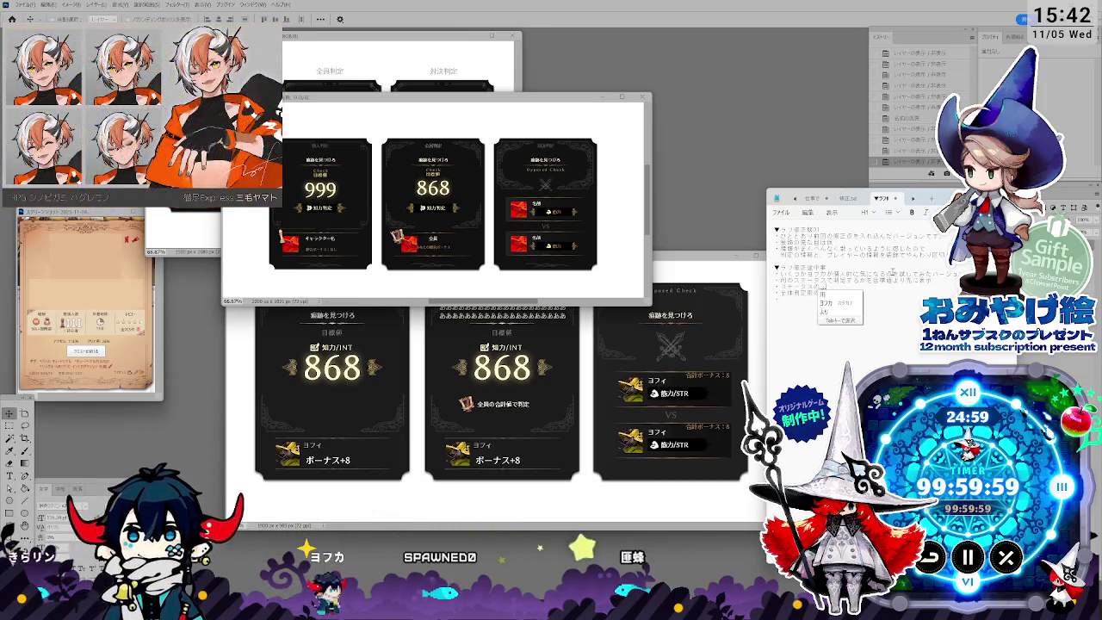
key(BackSpace)
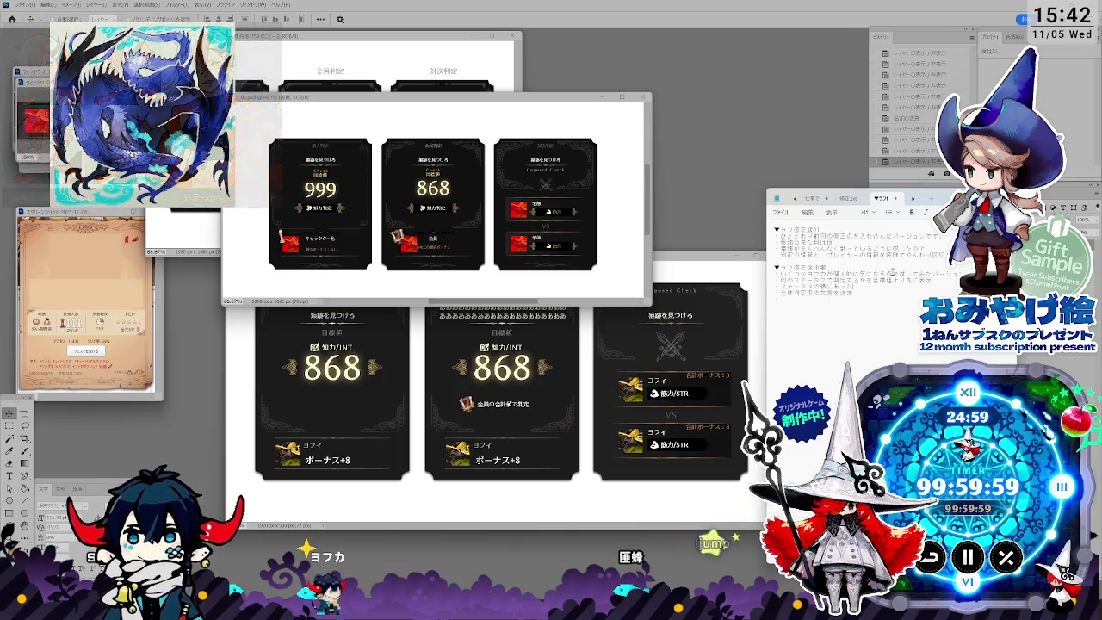
text(し)
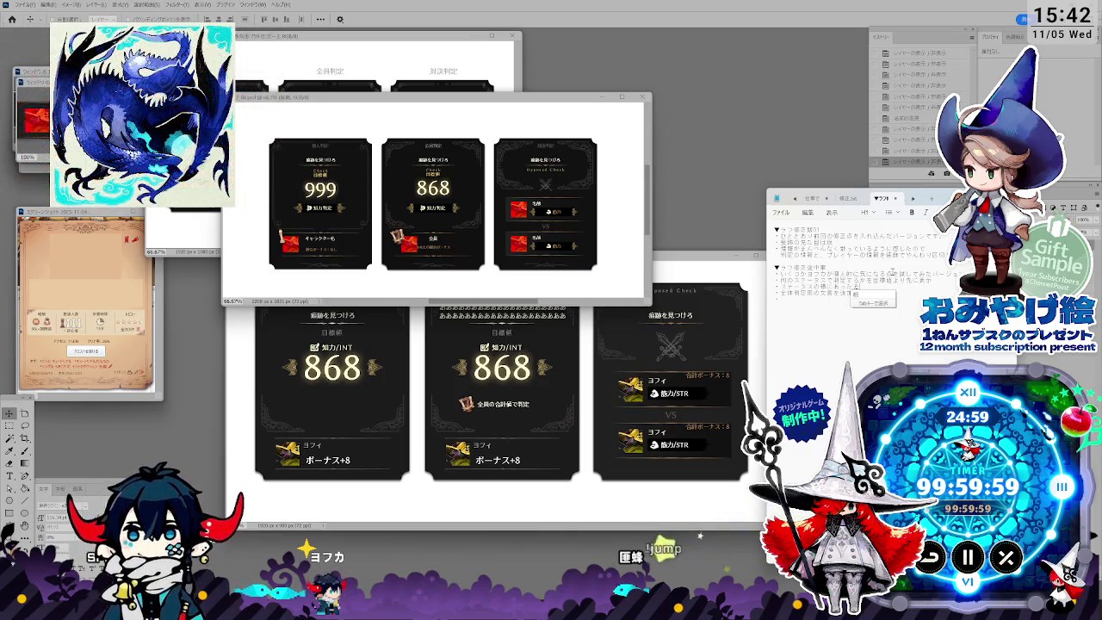
key(BackSpace)
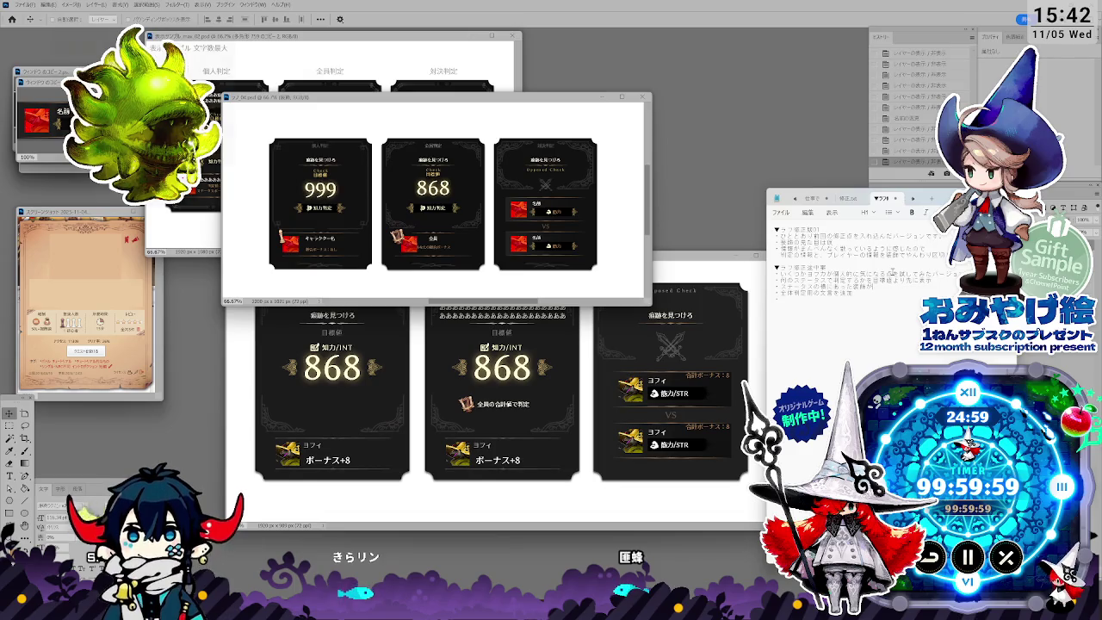
text(す)
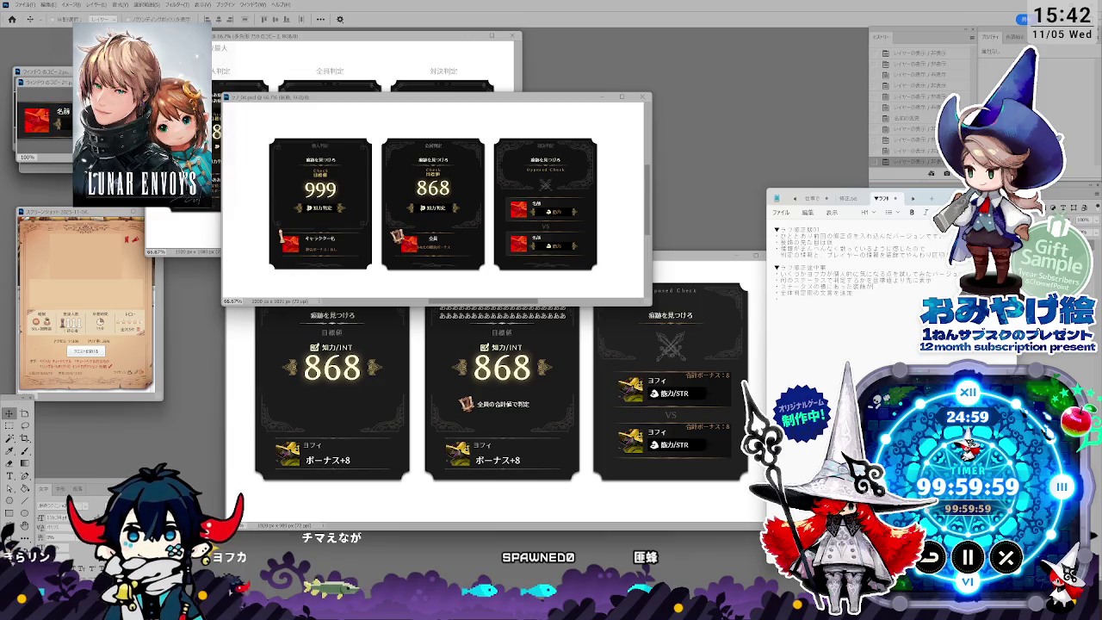
text(そうさ)
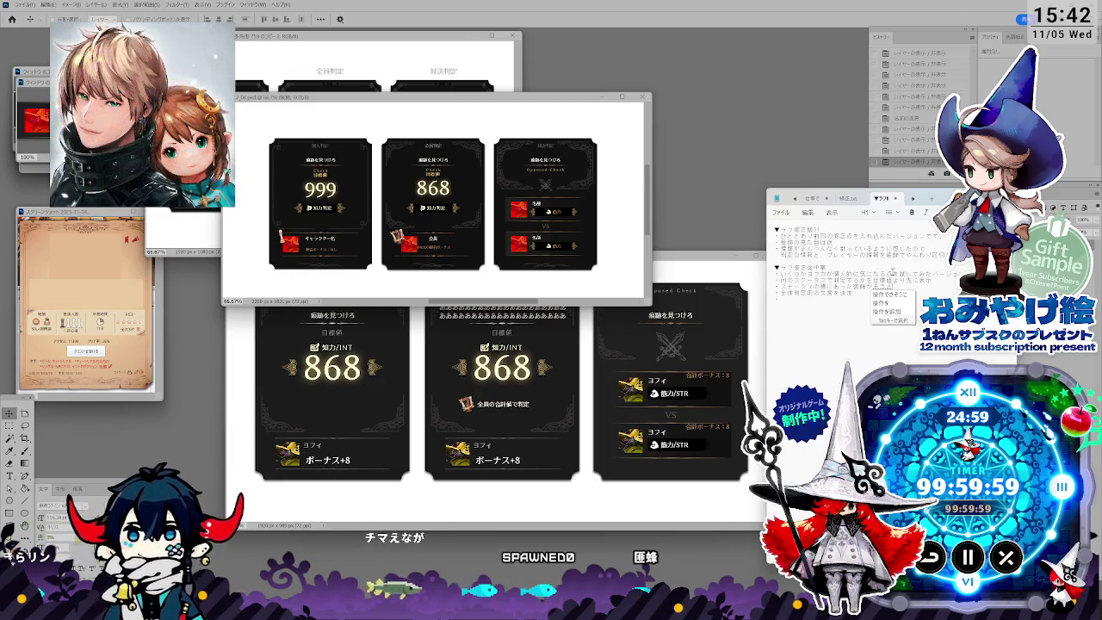
text(すてーたす)
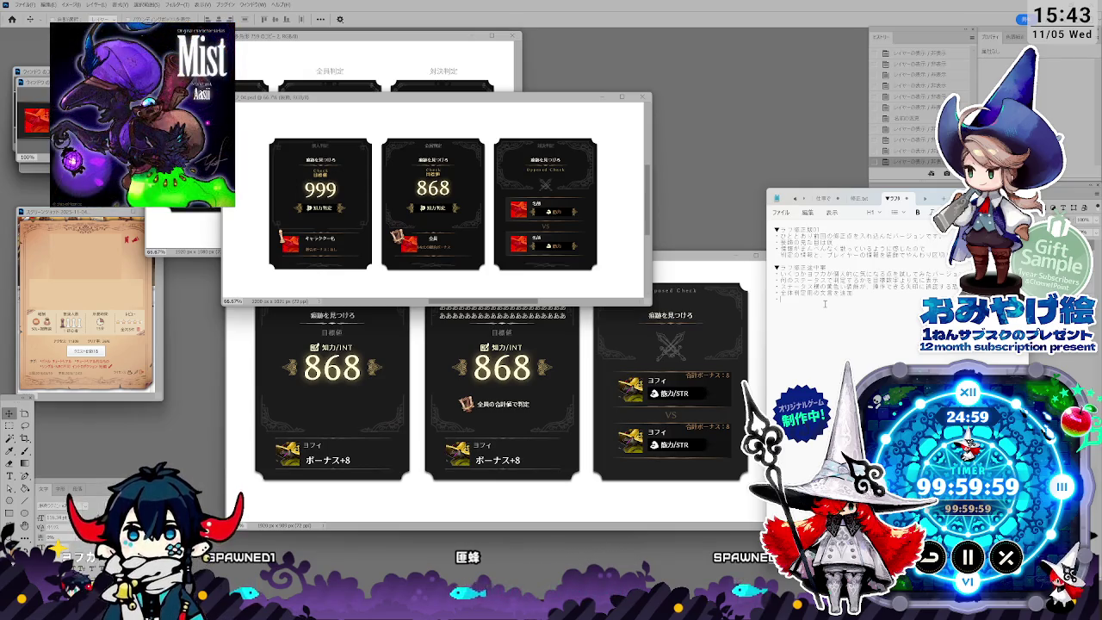
Step: Finish the 対決判定 line and save the notes as ▼ラフ修正他01.txt
text(判定)
key(Return)
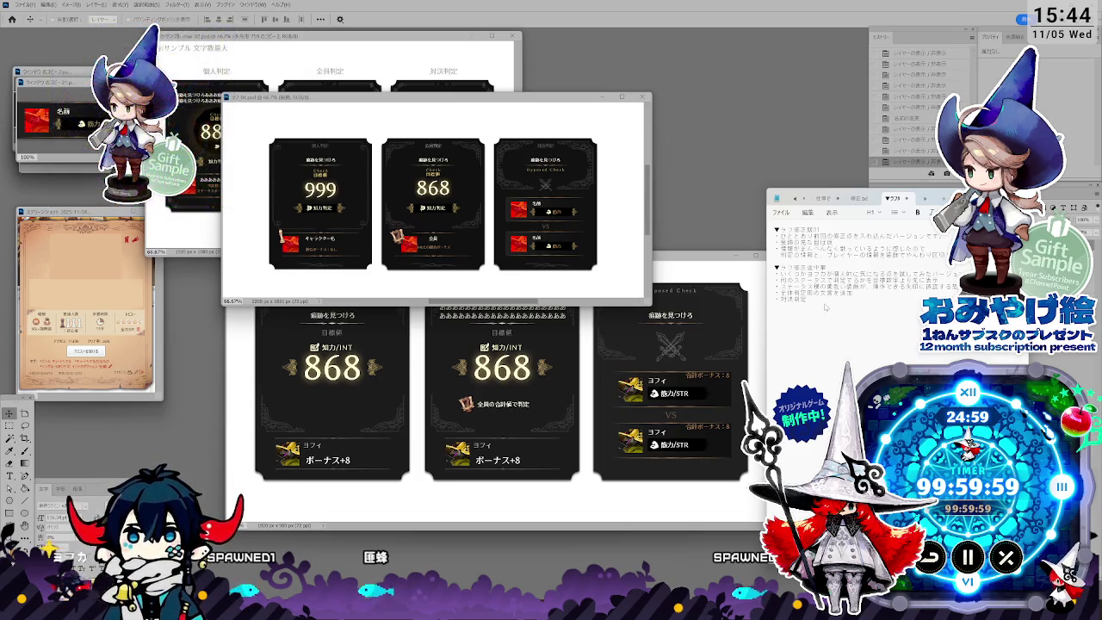
key(ctrl+s)
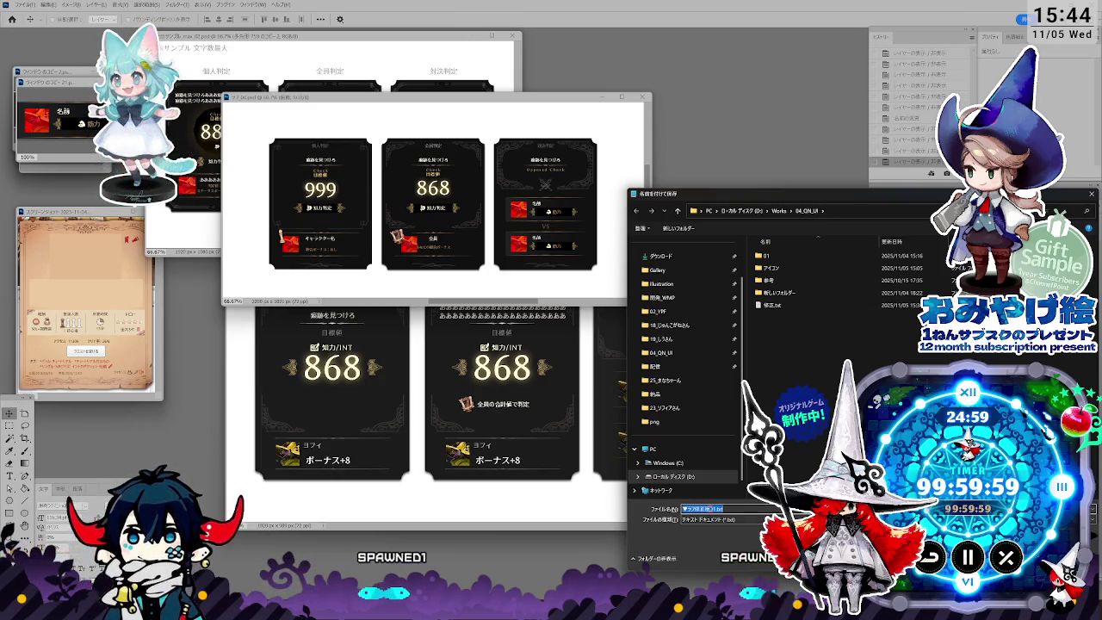
key(Return)
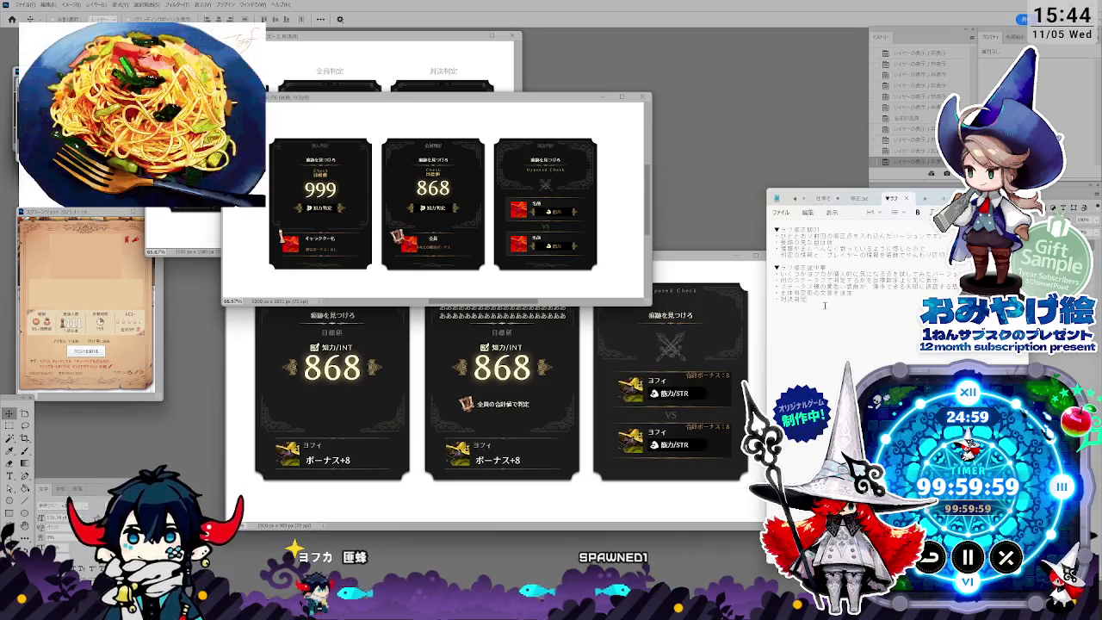
Step: Add the line about displaying the ボーナス (…でボーナスを表示する)
text(で)
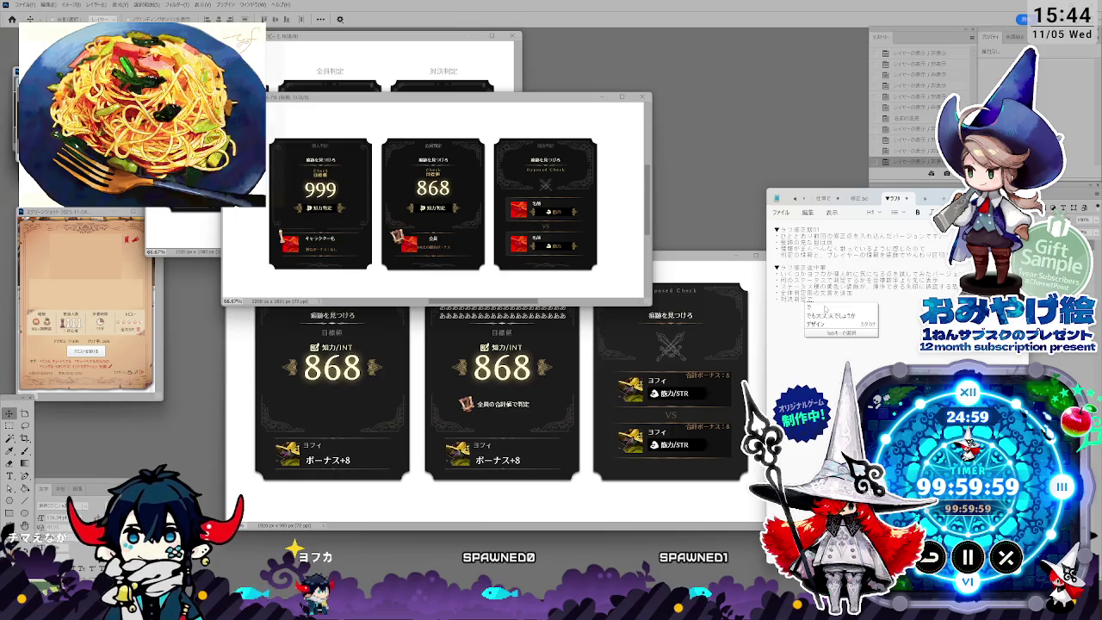
text(ぼーなす)
key(space)
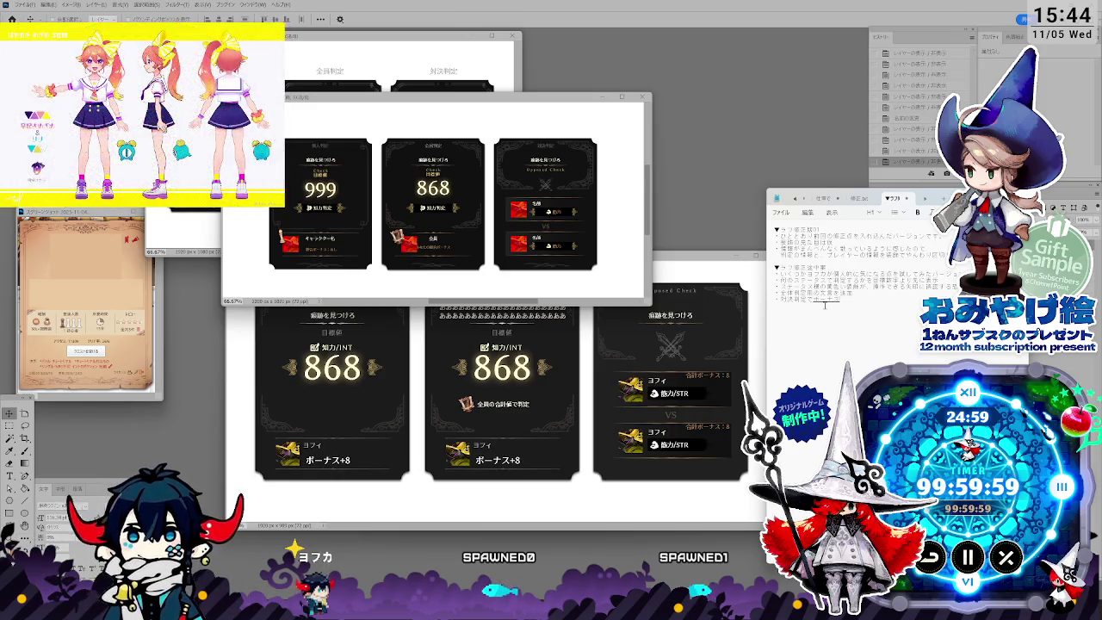
text(ぼーなす)
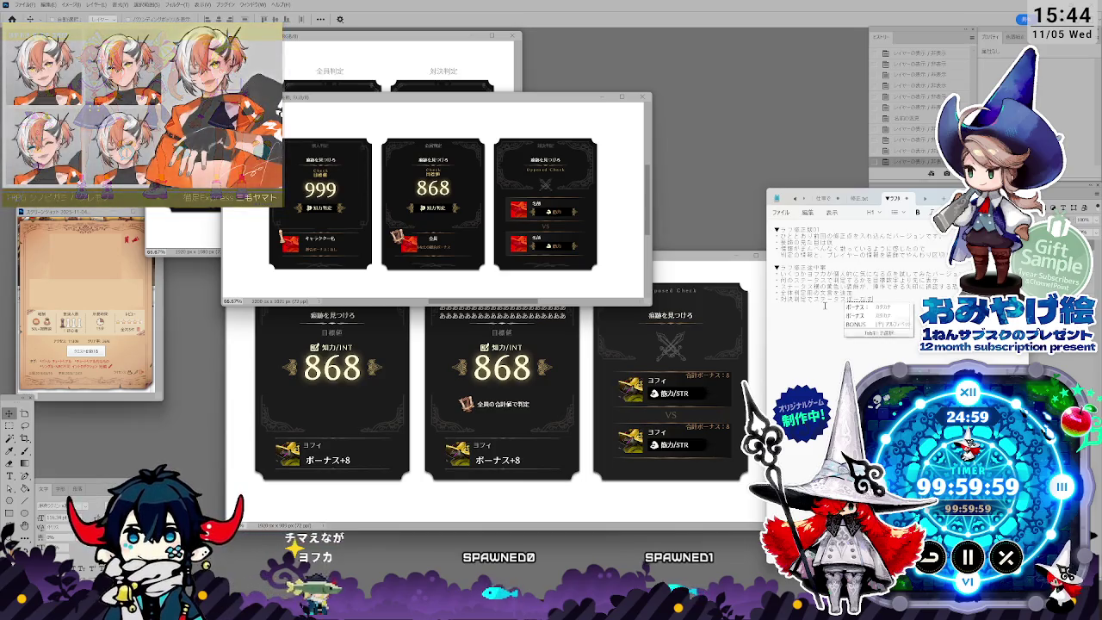
key(Return)
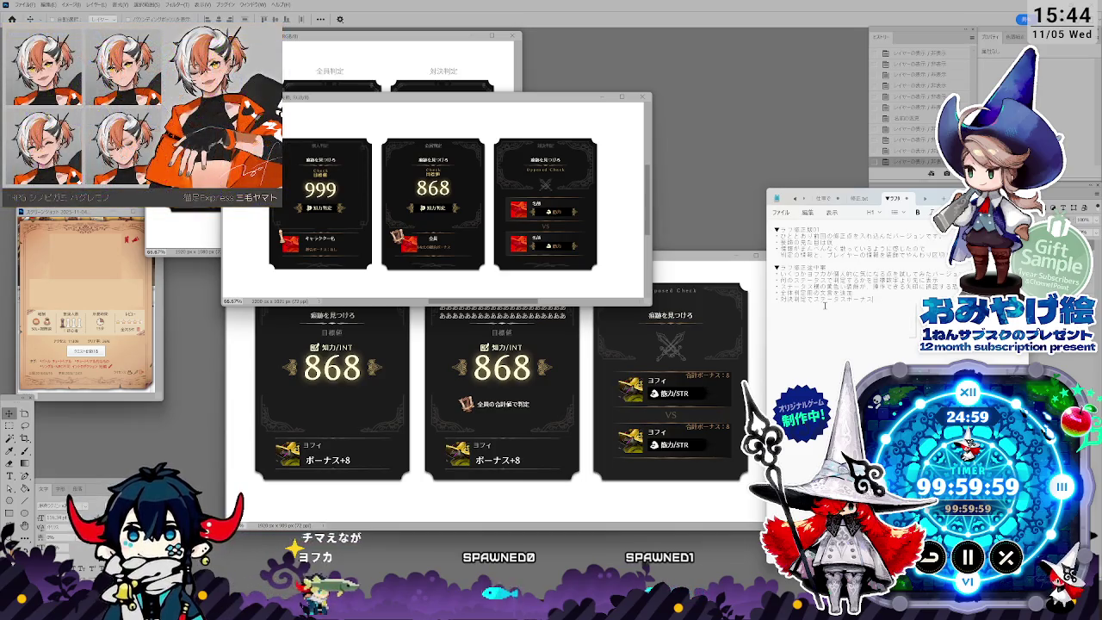
key(space)
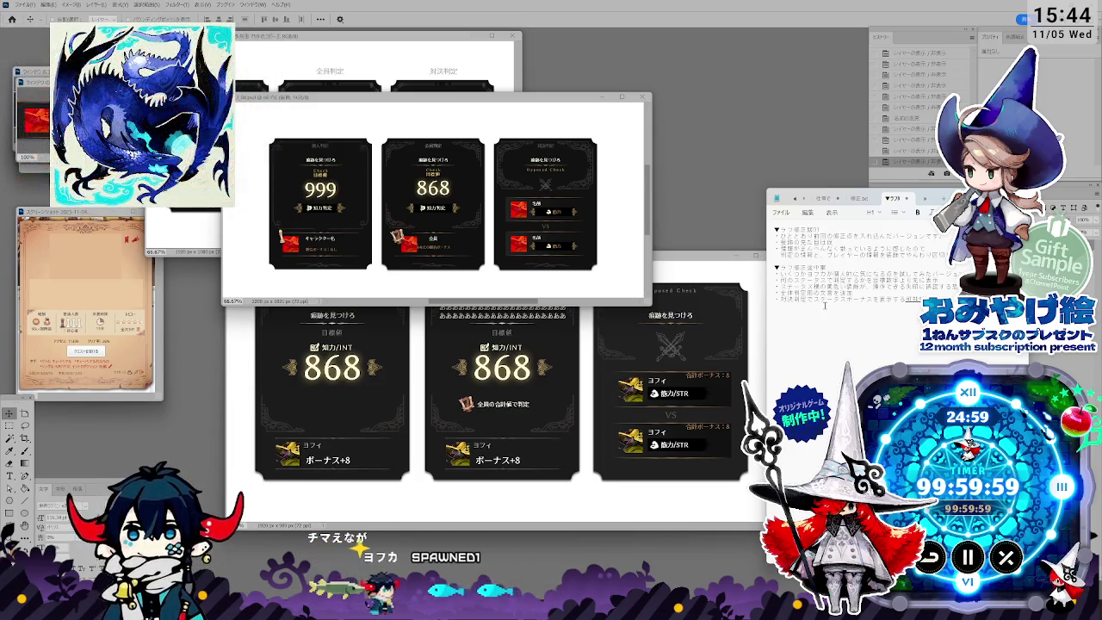
key(Return)
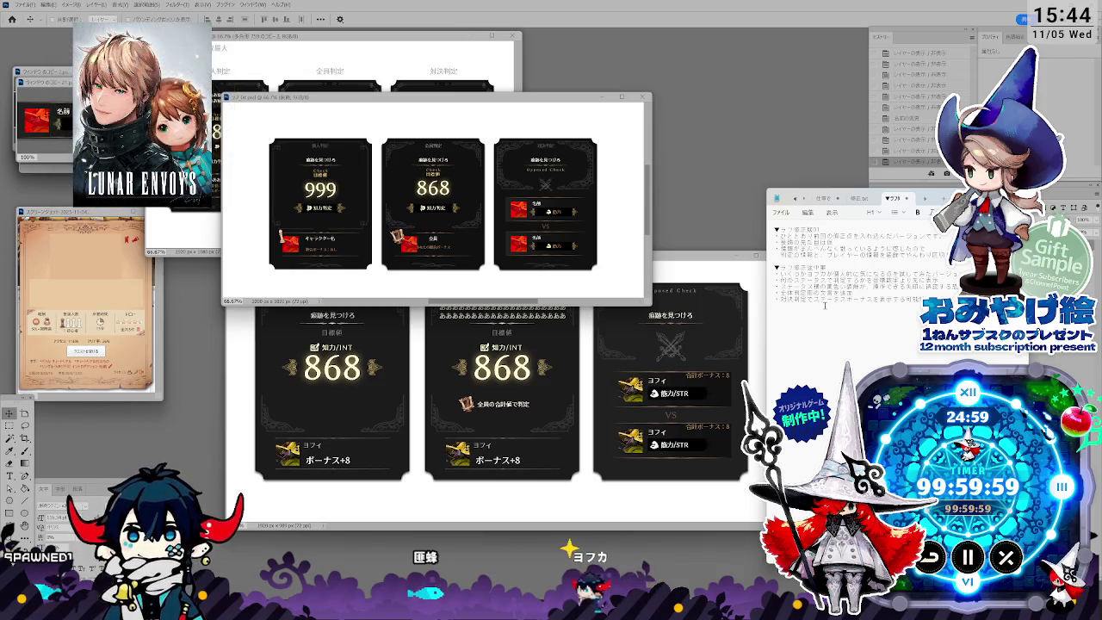
Step: Add the デザイン note line and begin the ■質問 heading
text(deai)
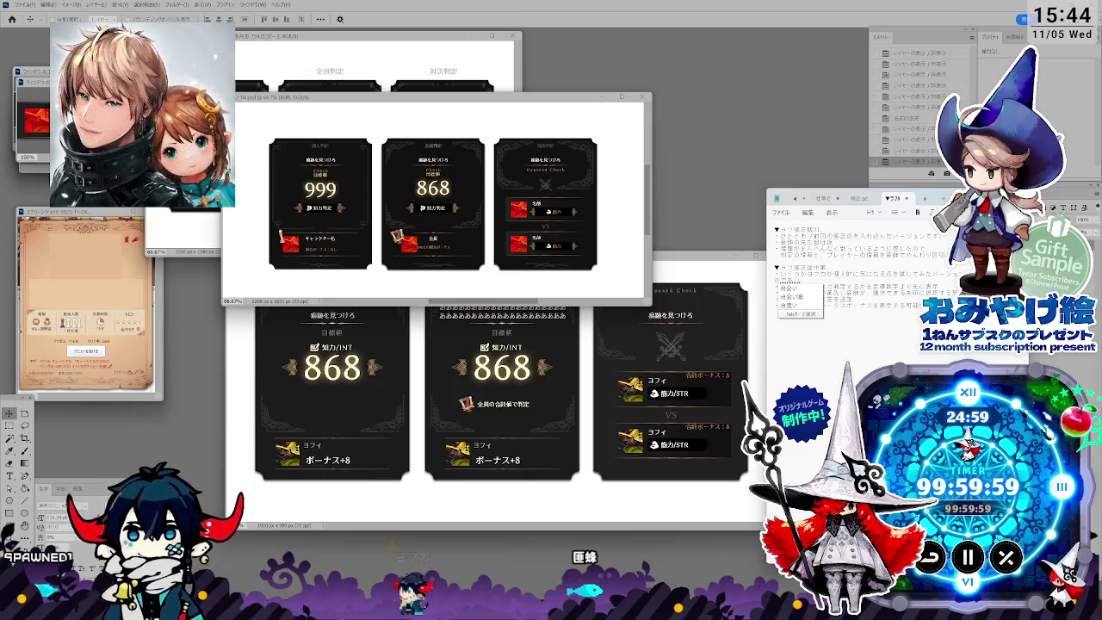
key(space)
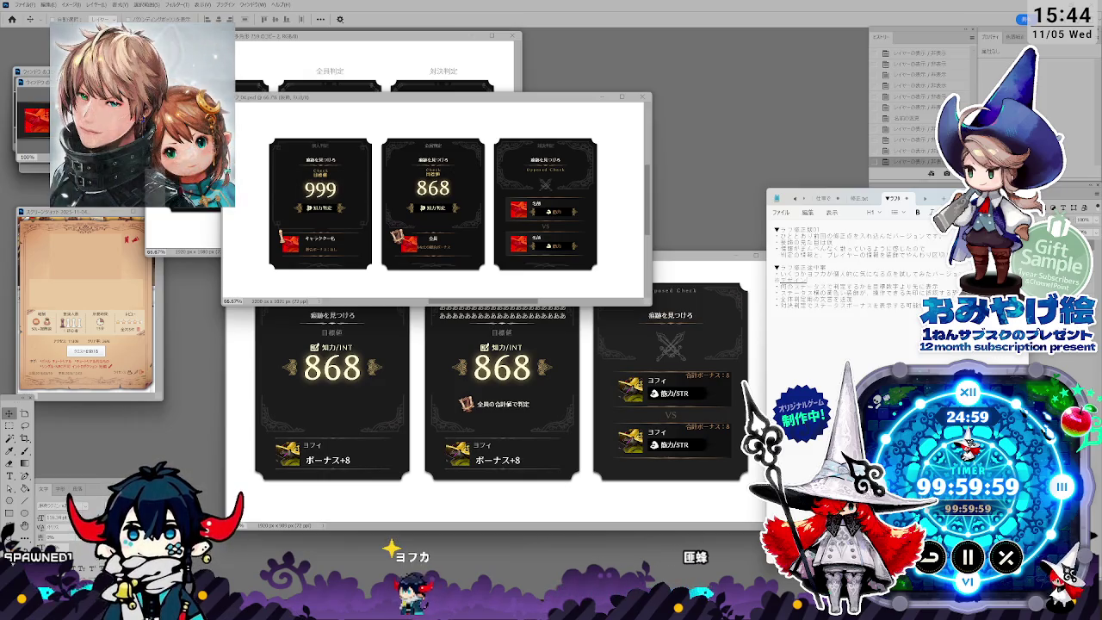
text(niha)
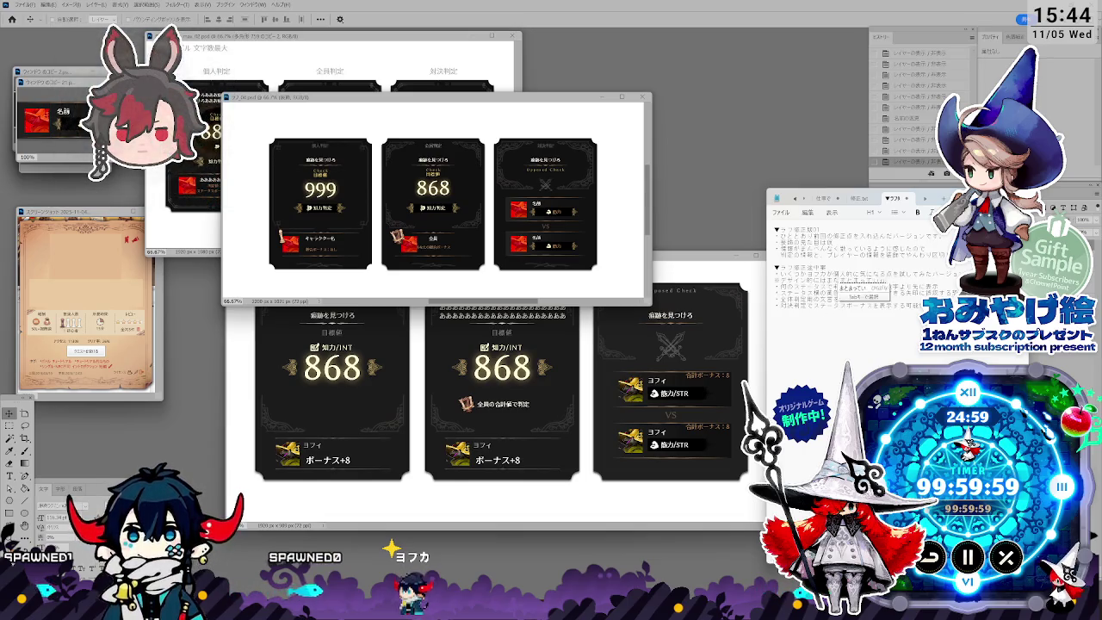
key(space)
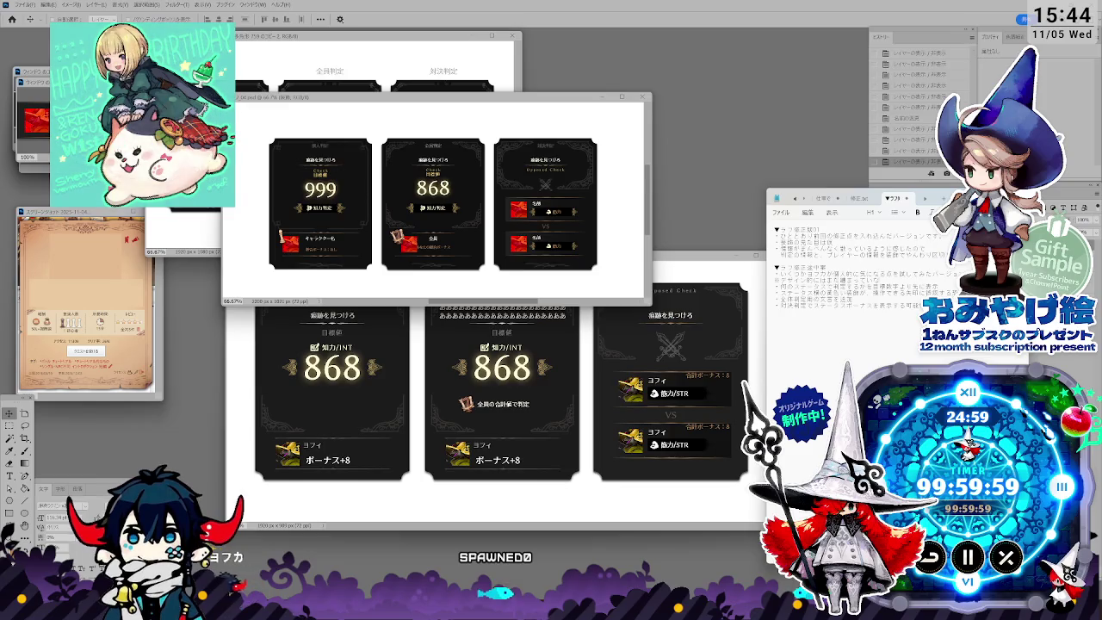
key(Return)
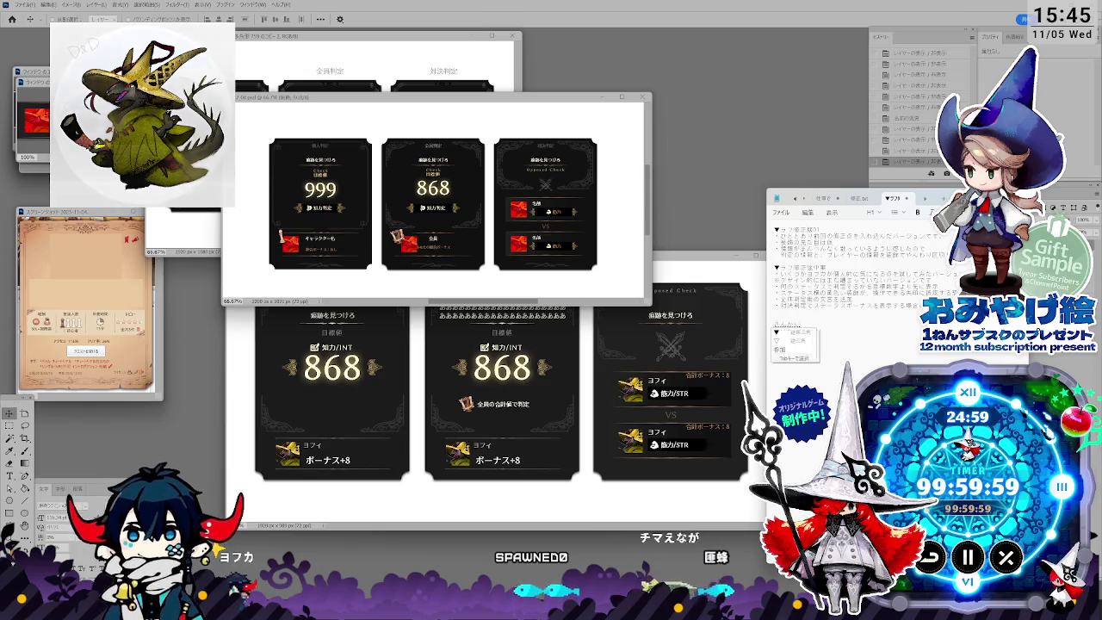
text(shi)
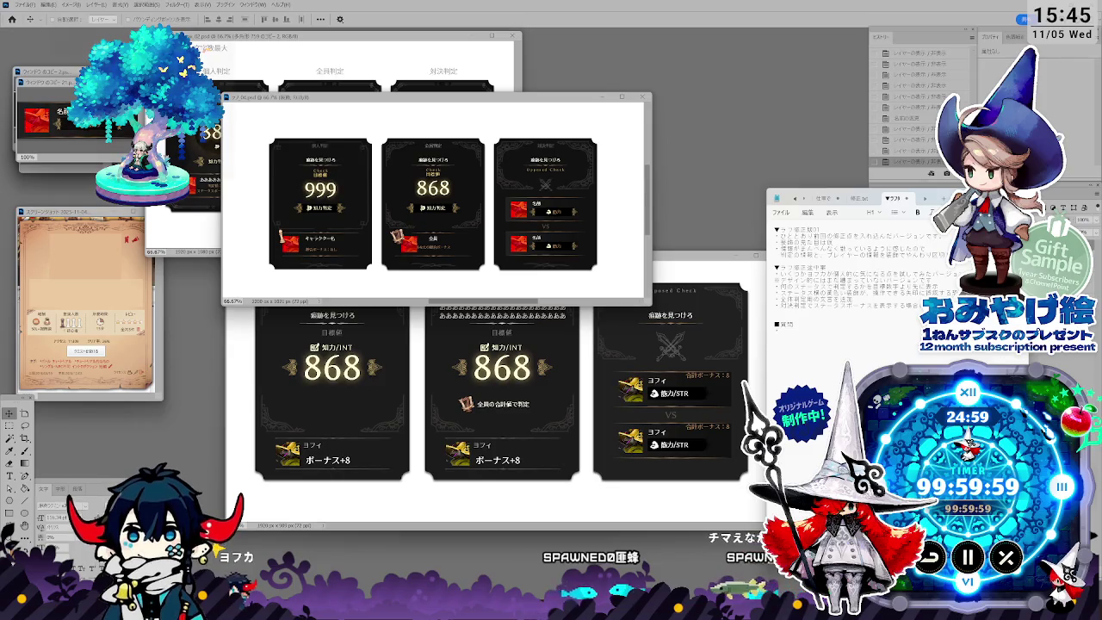
Step: Write the question whether 対決判定 should show the status bonus (ステータスボーナスを表示する)
text(taiketsu)
key(Return)
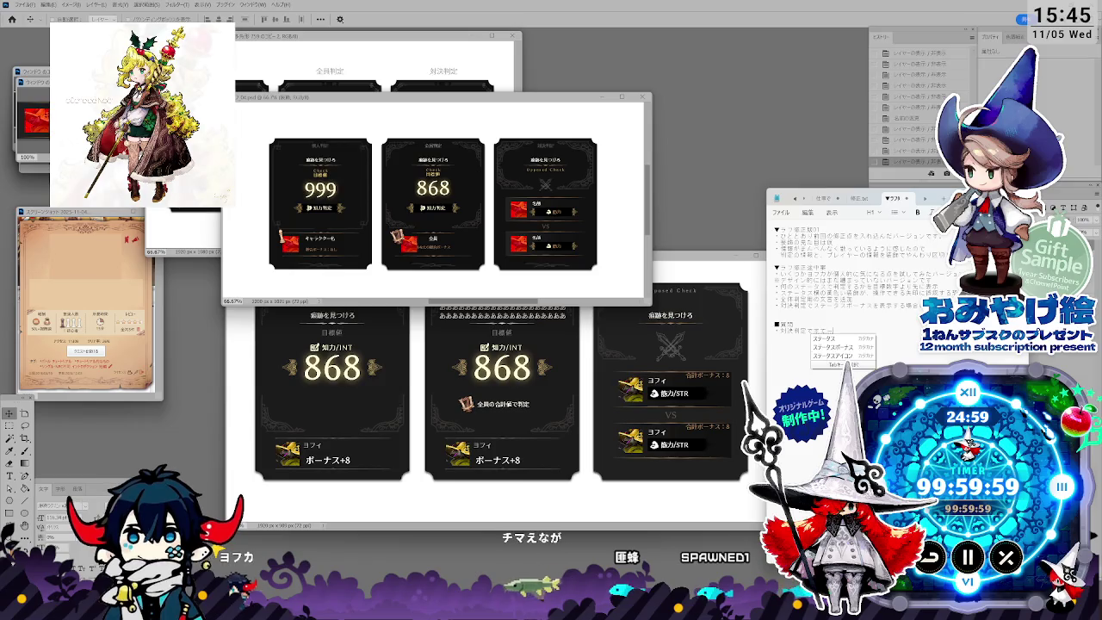
text(tasubo-nasuwohyoujisuru)
key(Return)
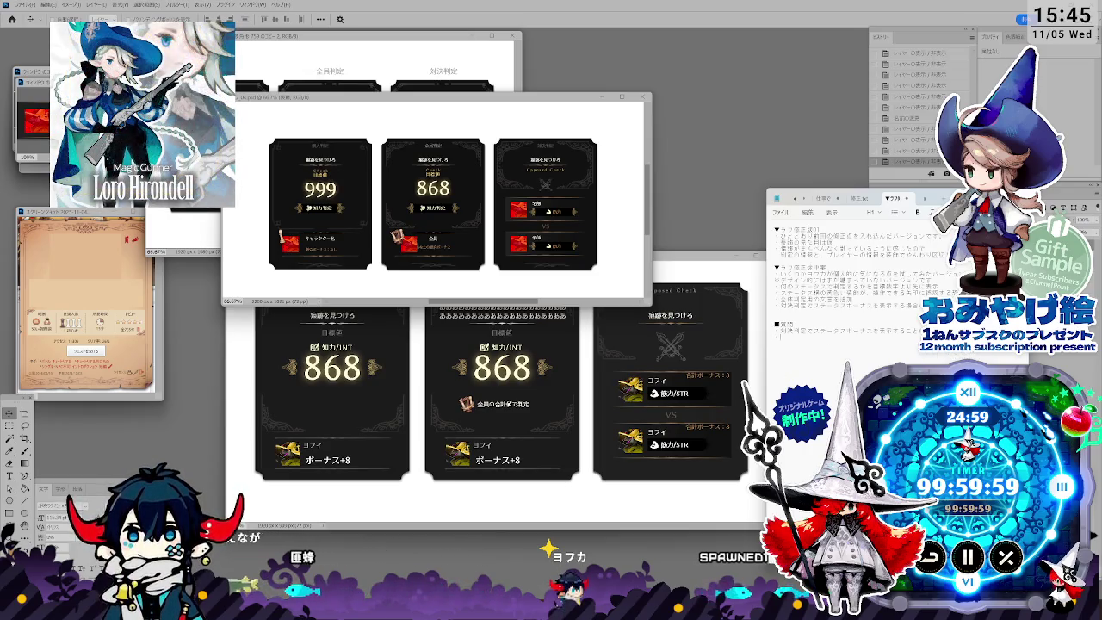
key(ctrl+v)
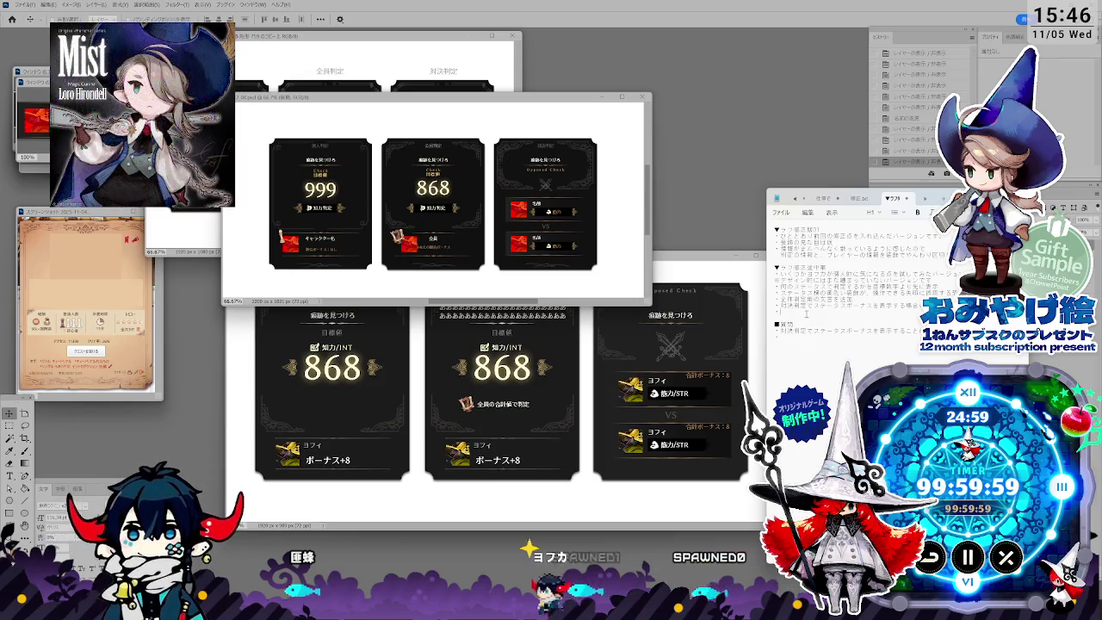
Step: Start a note about the 総合ボーナス wording
text(sougou)
key(Return)
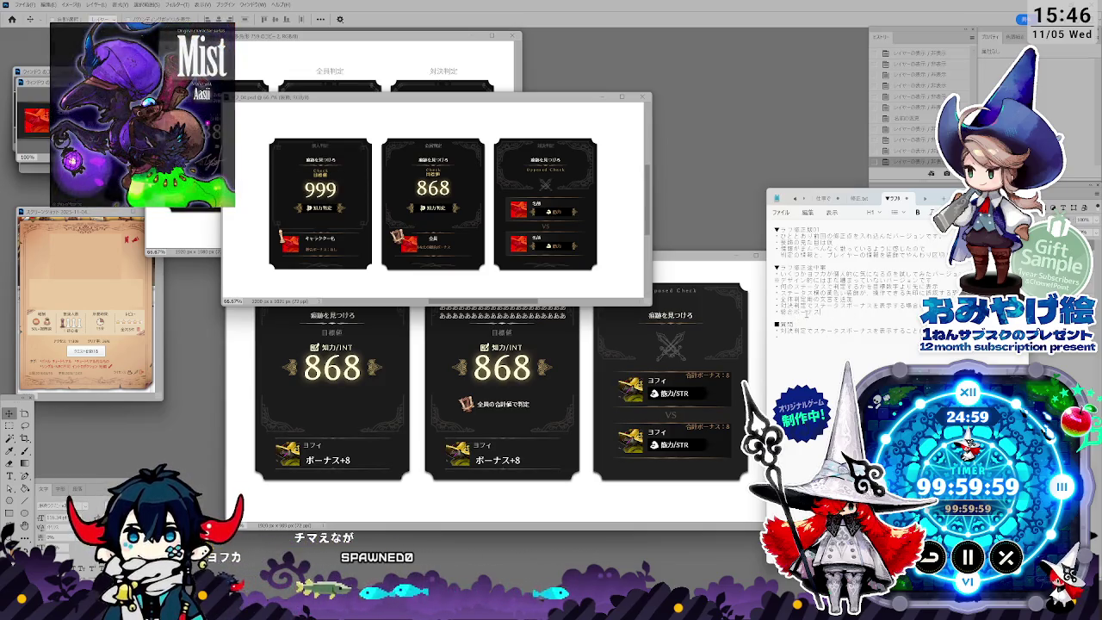
text(wobo)
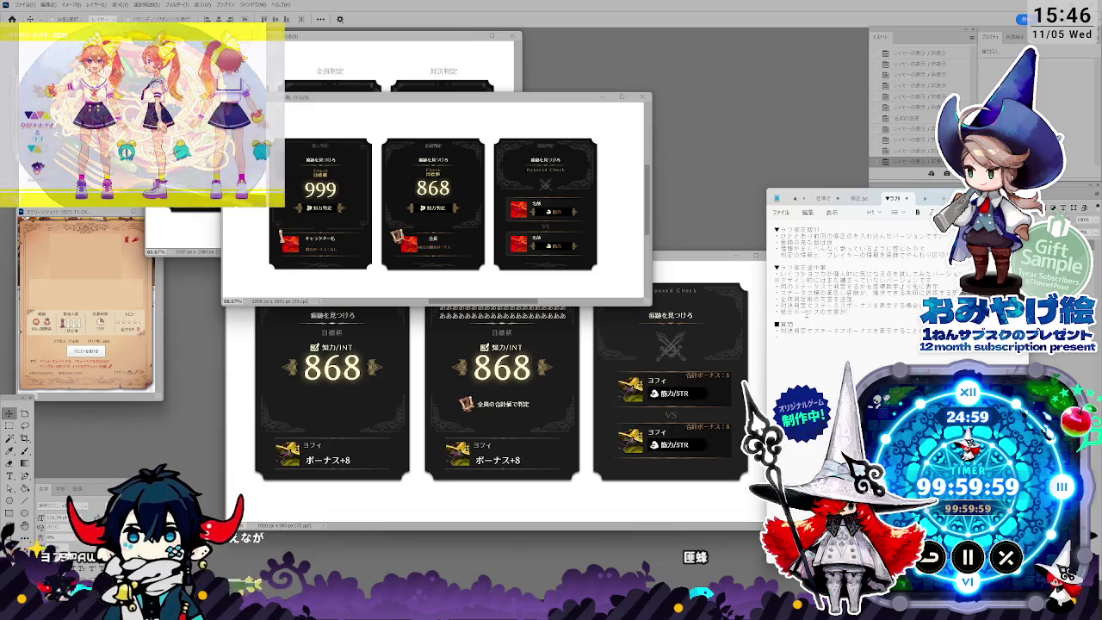
text(ya)
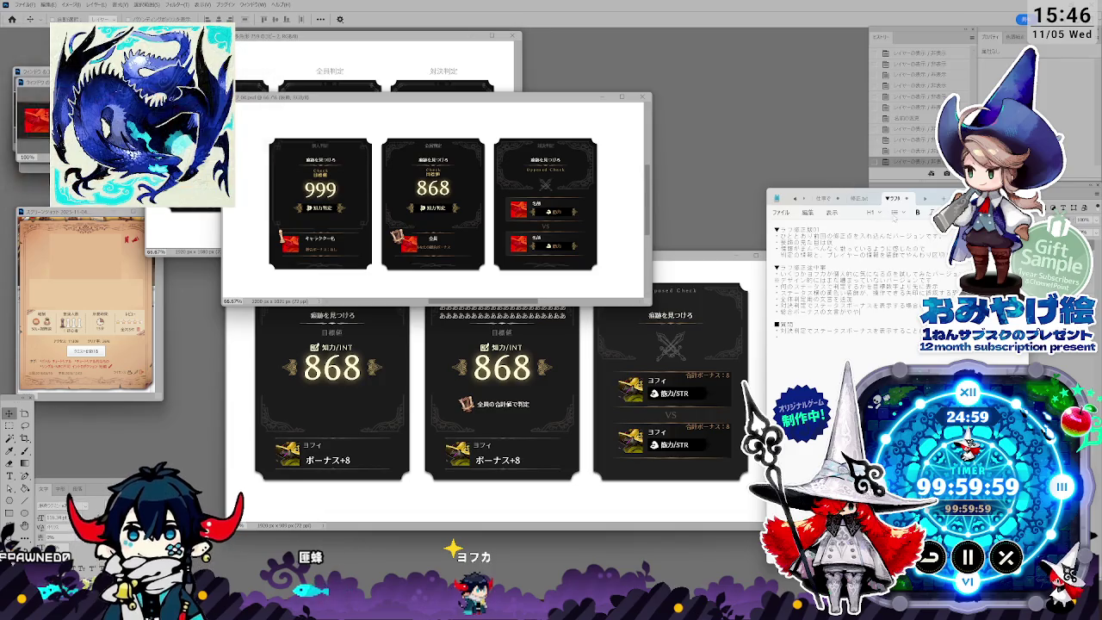
Step: Nudge the notes window left and continue the sentence ending with …したので
drag(961, 199, 864, 195)
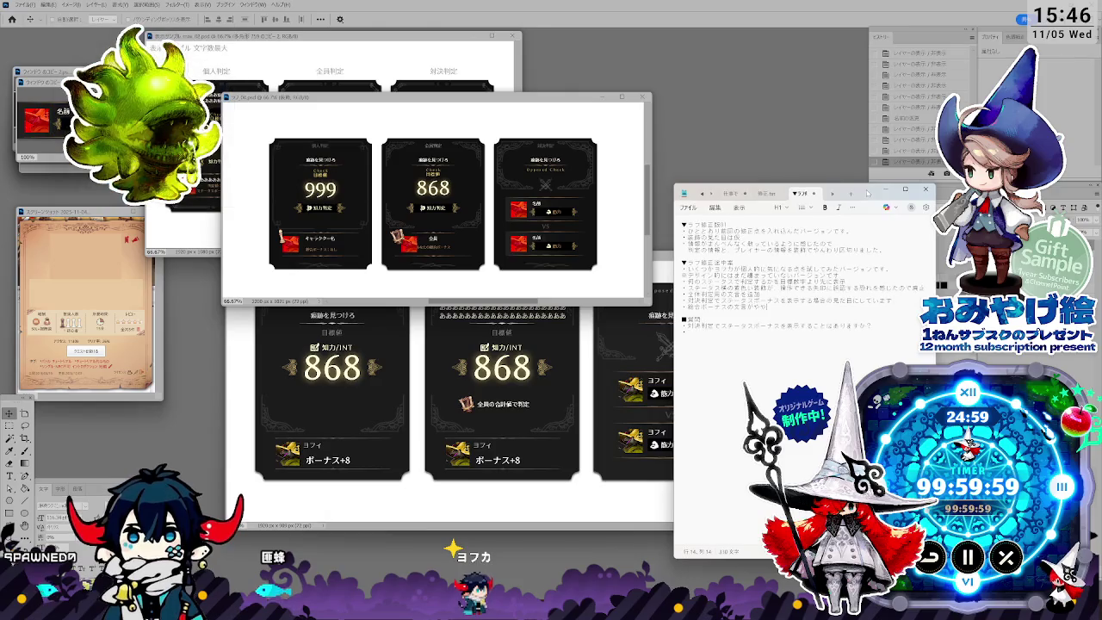
drag(864, 195, 868, 191)
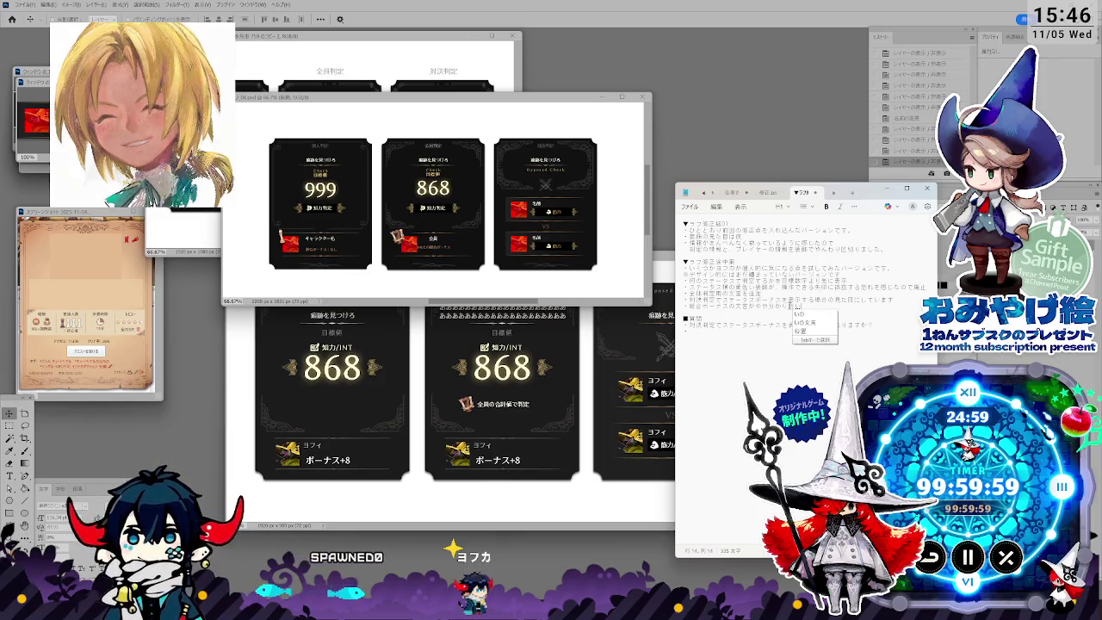
text(い)
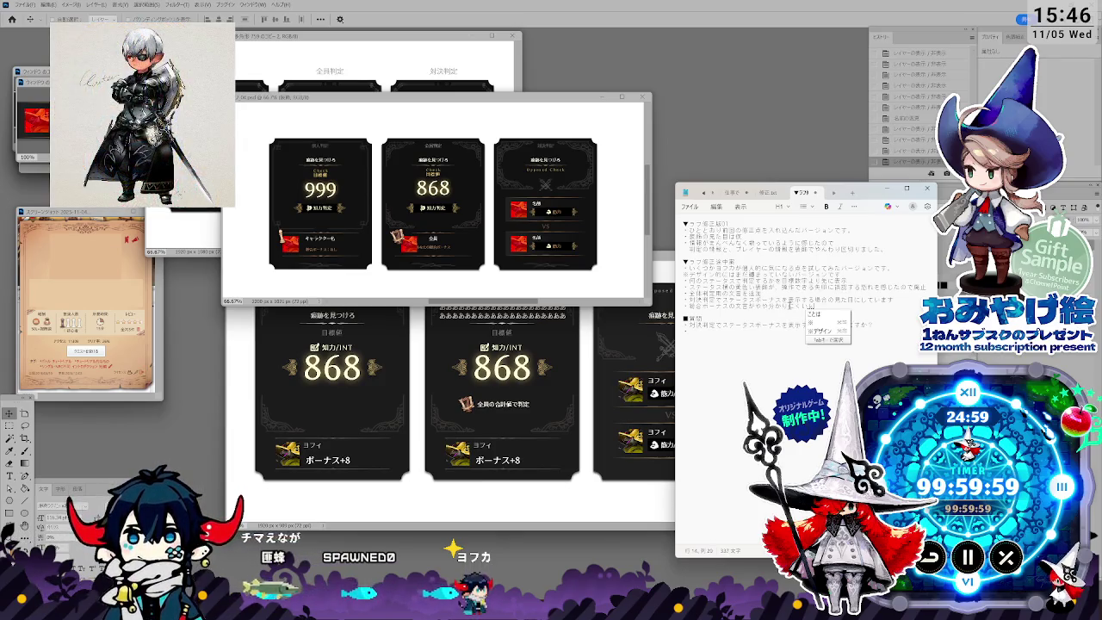
key(Return)
text(したので)
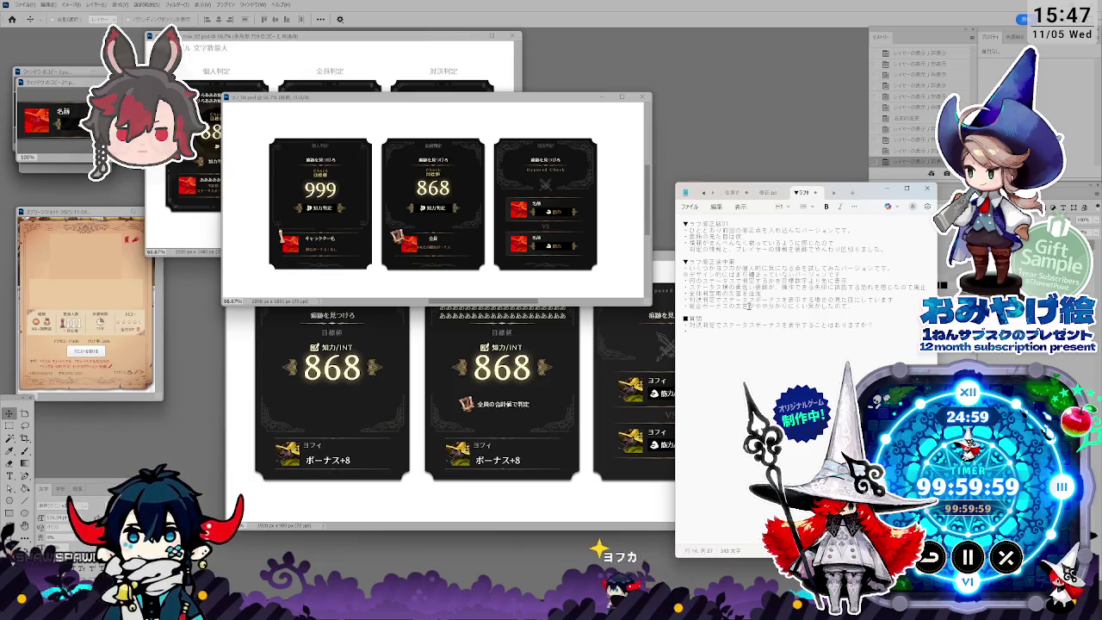
Step: Replace the end of the 総合ボーナス line with 'ボーナスの表記に…' and continue typing on line 14
drag(751, 307, 909, 306)
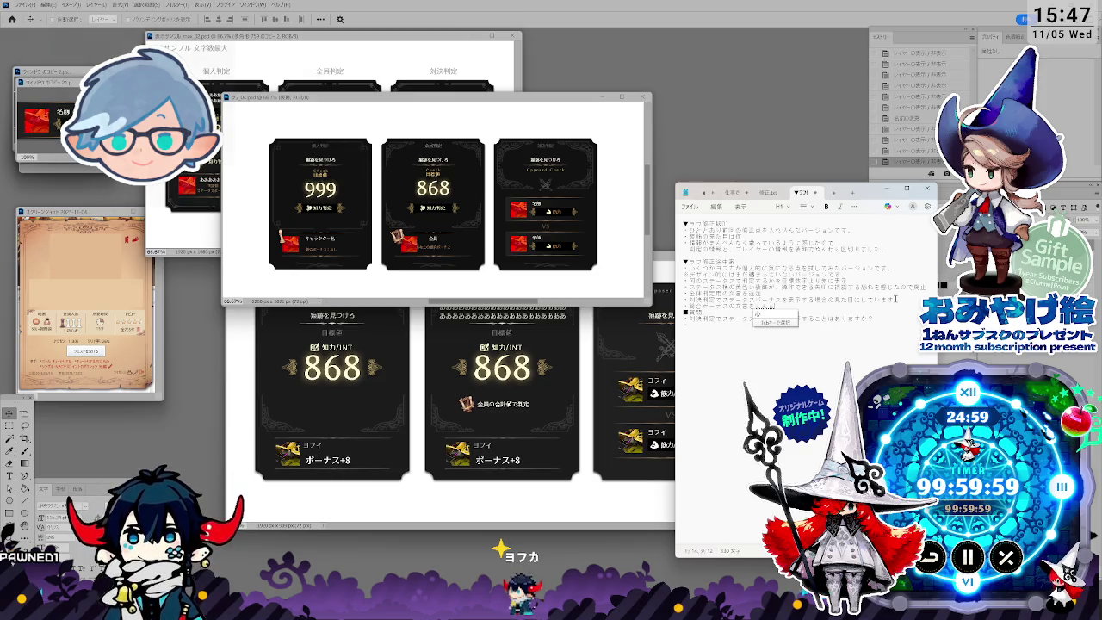
text(シンプルにぼーなす)
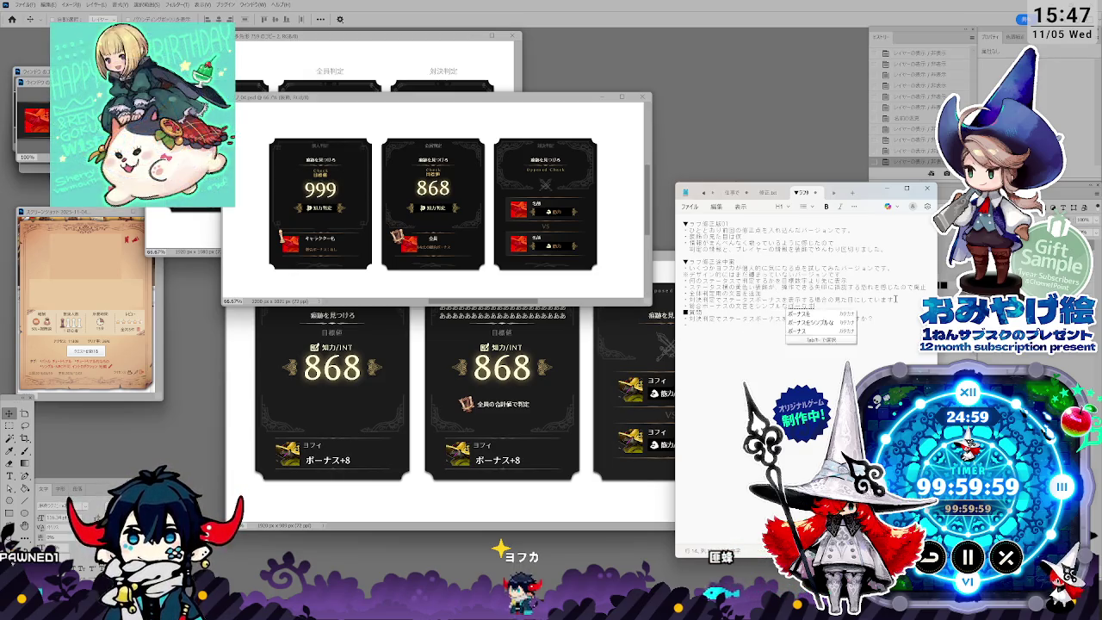
key(Return)
text(の)
key(Return)
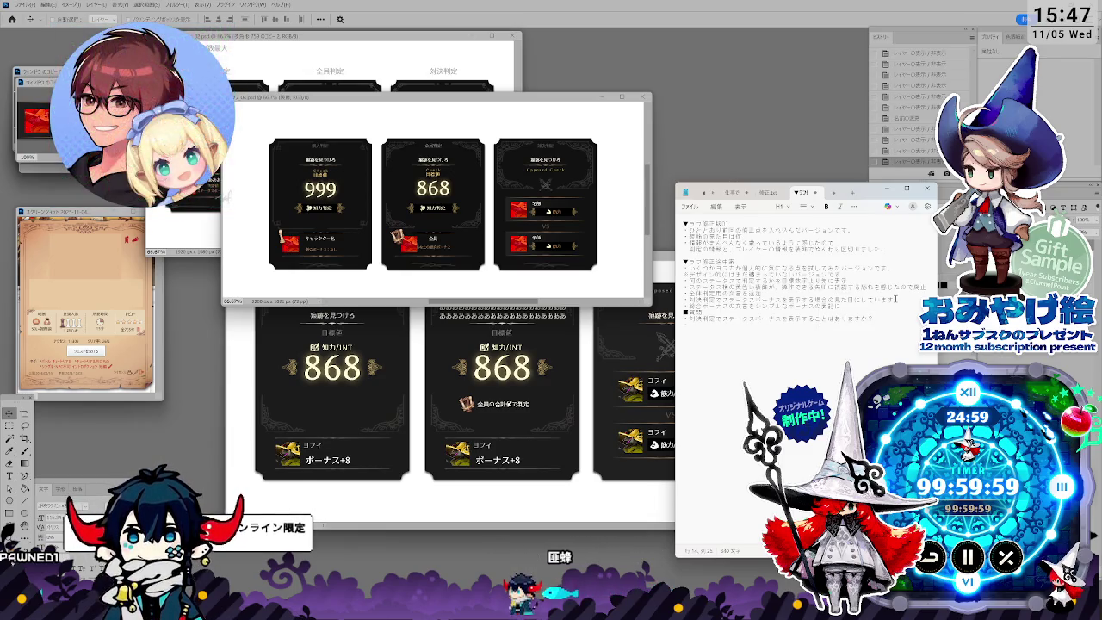
key(Return)
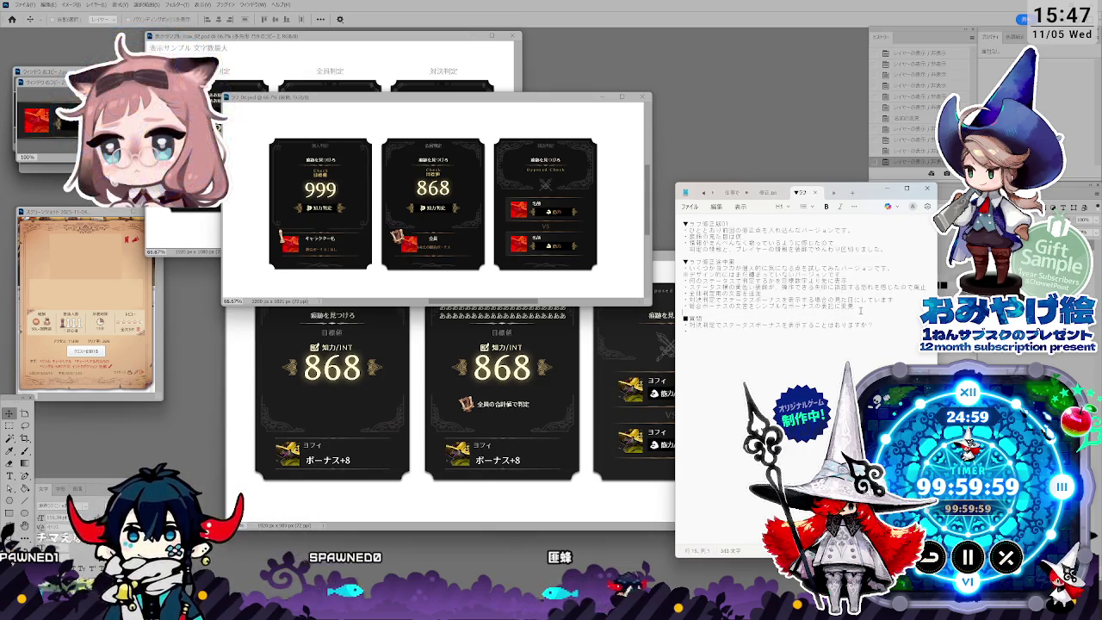
click(864, 306)
text(しうご)
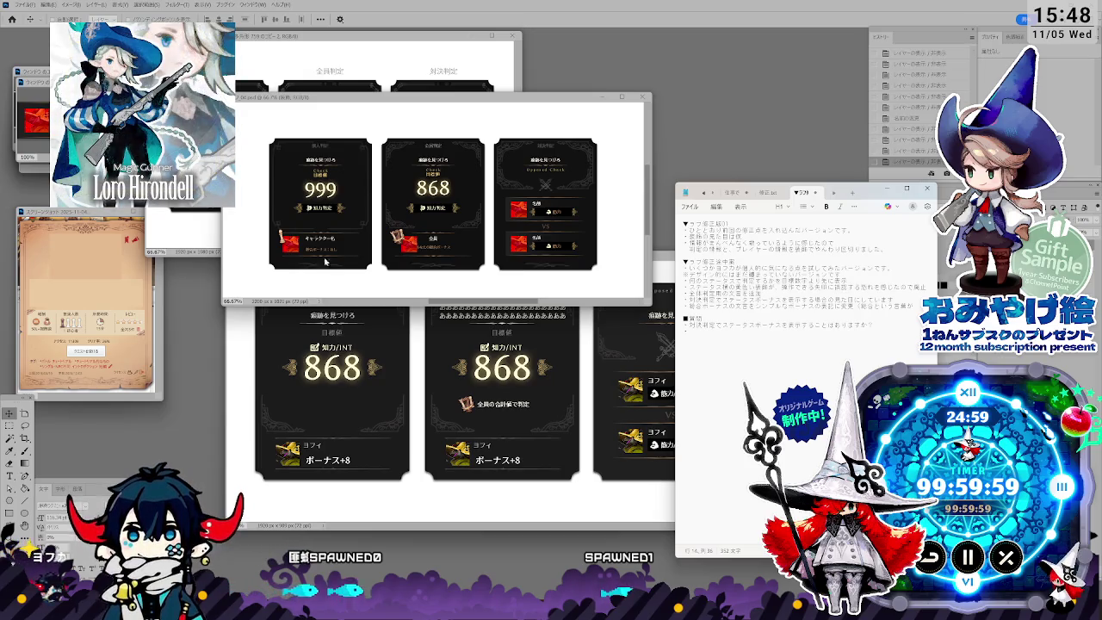
Step: Shift the notes aside, bring the newer mockup forward, type the シンプルな… remark, and return to Photoshop
drag(869, 190, 963, 187)
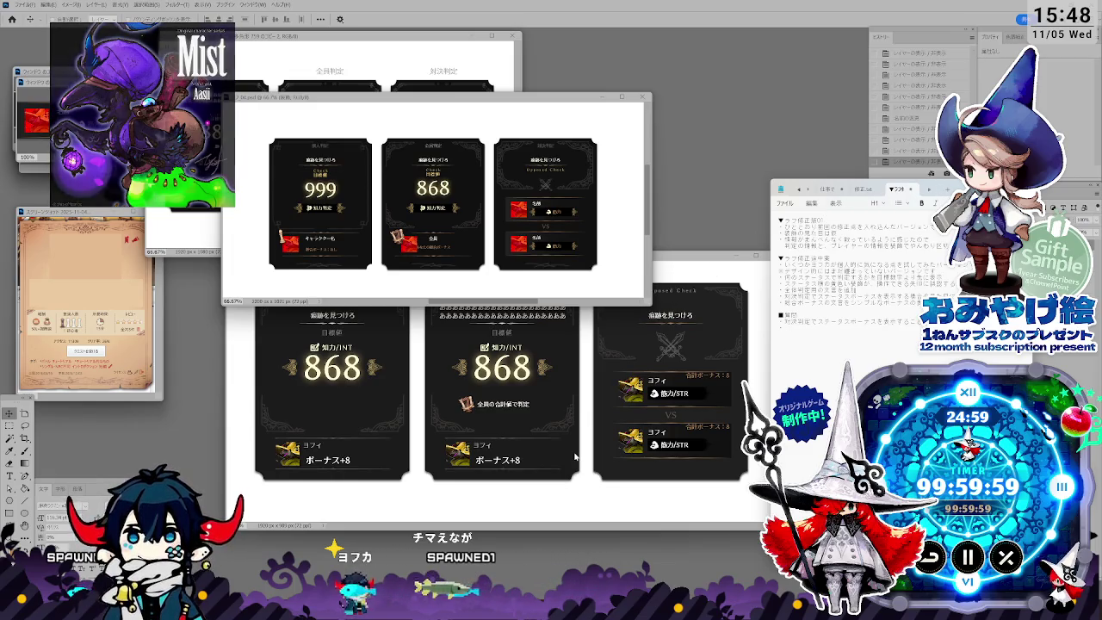
click(497, 391)
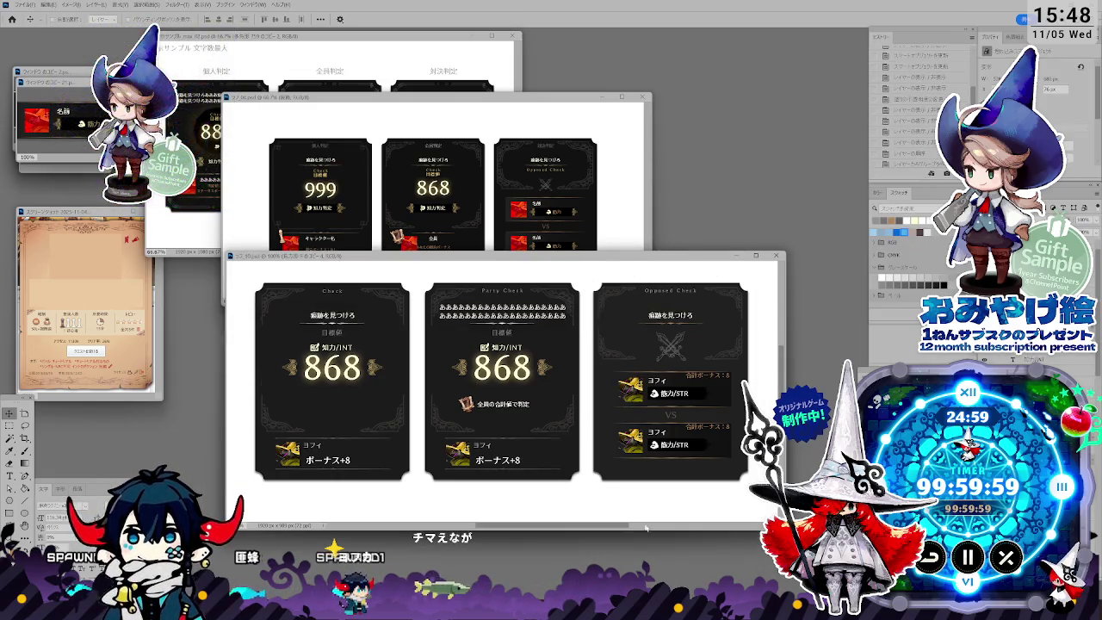
key(alt+Tab)
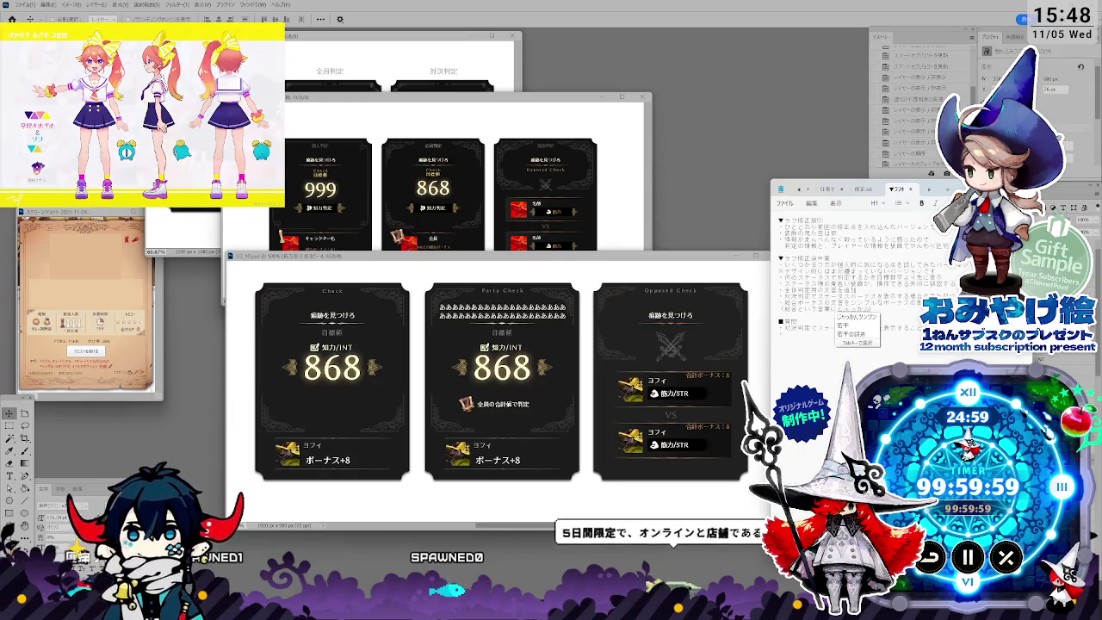
text(shinpuruna)
text(kanou)
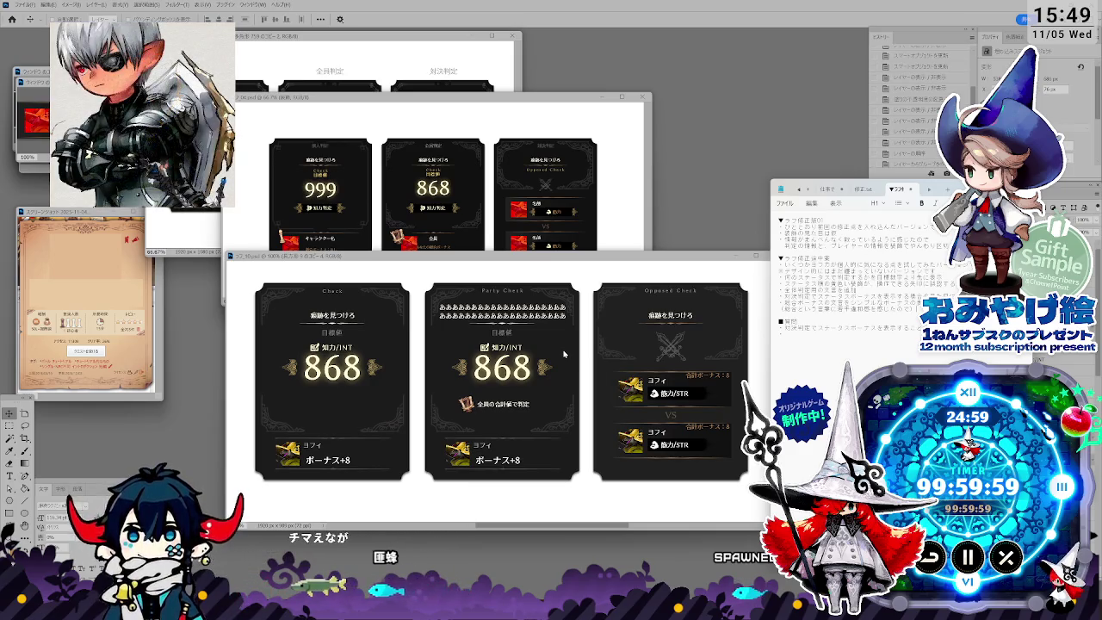
click(435, 330)
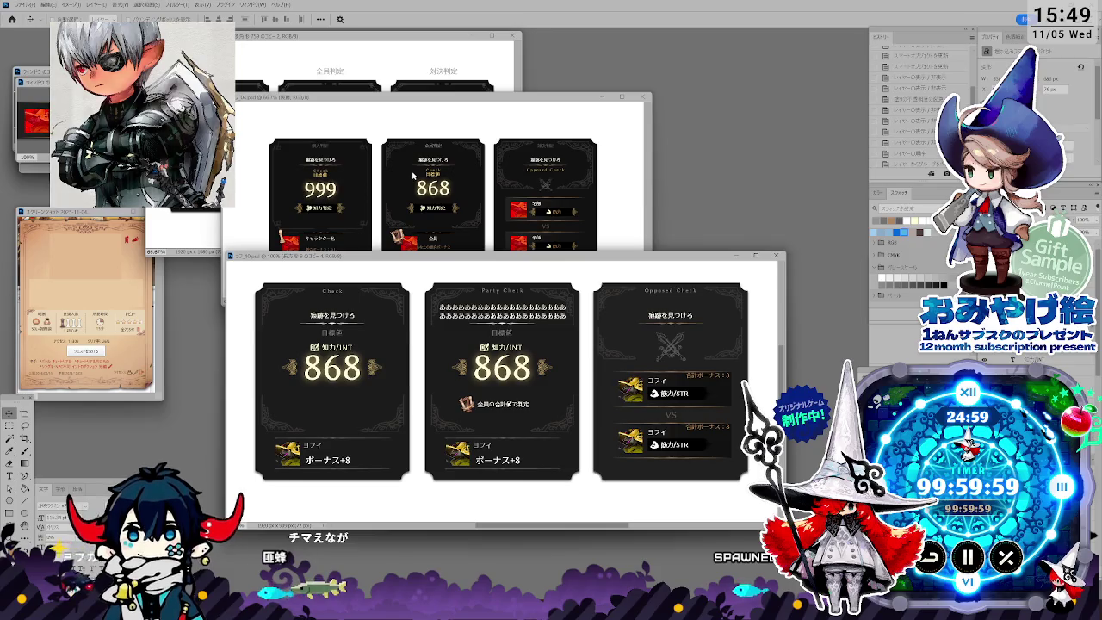
Step: Bring the older 999/868 mockup forward and nudge the revision notes window up and left
click(423, 131)
key(alt+Tab)
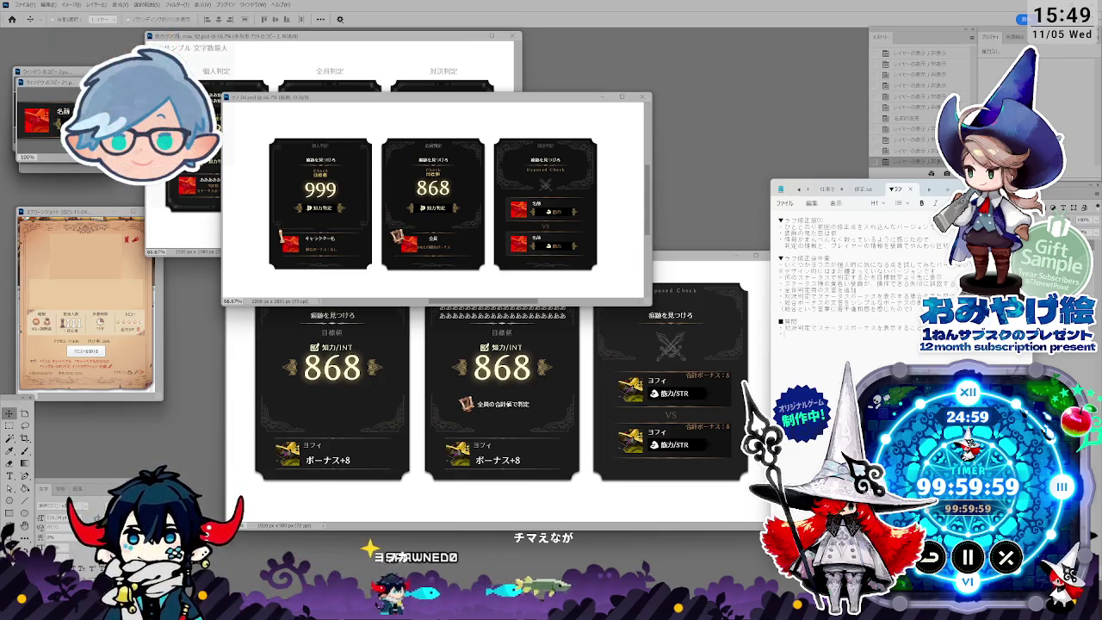
drag(990, 188, 974, 174)
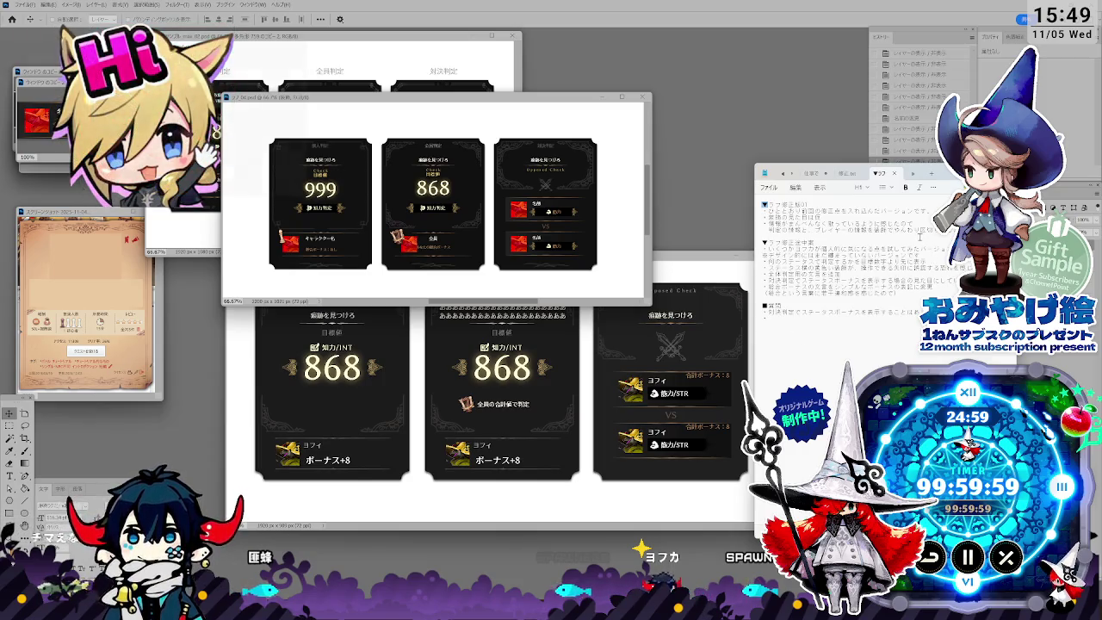
drag(947, 175, 926, 175)
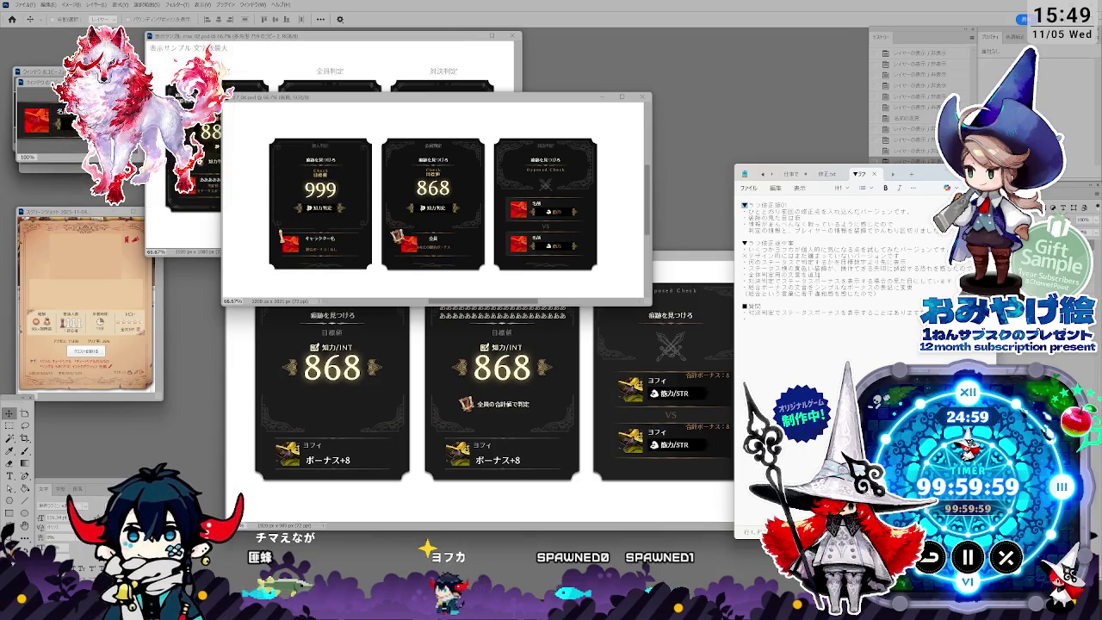
Step: Reposition the newer mockup and the ラフ_04 mockup windows, with the notes back in front
click(491, 260)
drag(491, 260, 428, 280)
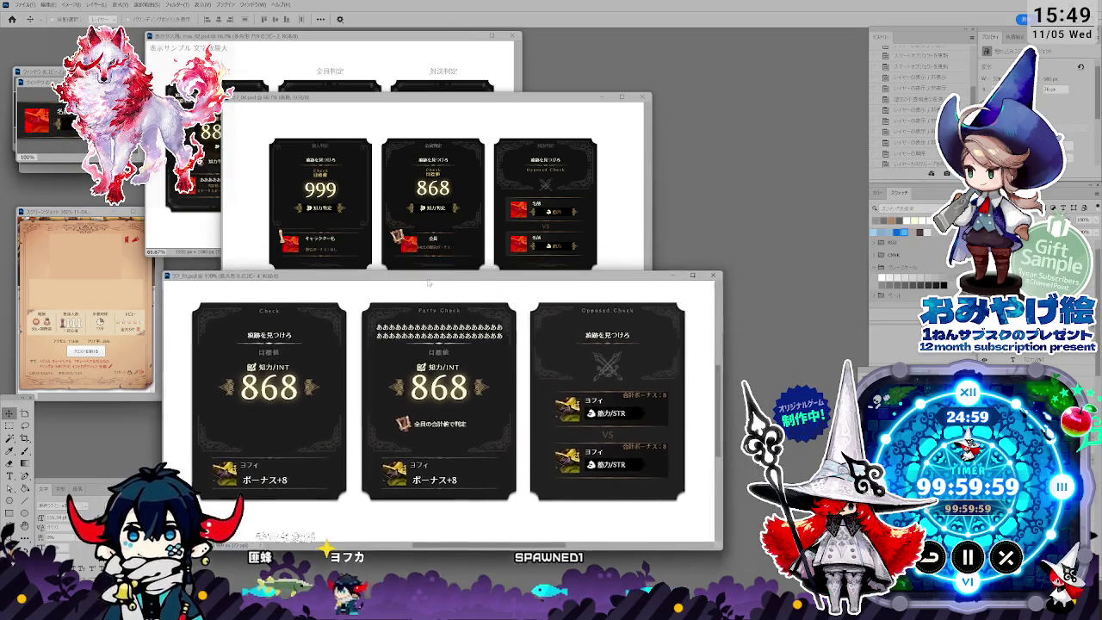
click(463, 52)
drag(464, 52, 478, 58)
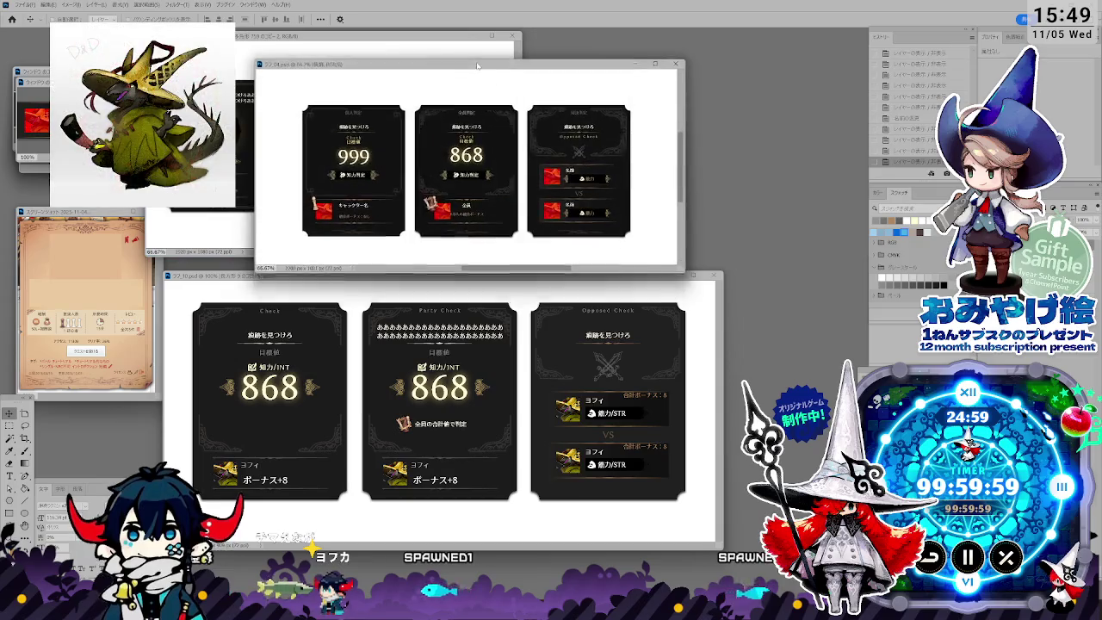
key(alt+Tab)
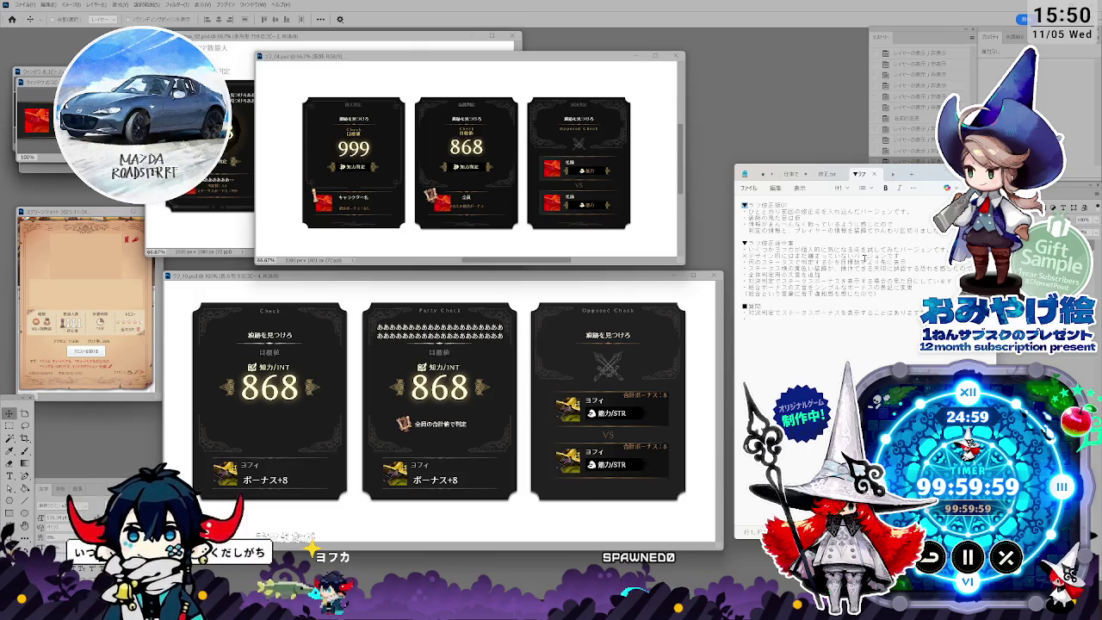
Step: Reword note line 2 to say the ornament has more sense of volume than last time
drag(926, 176, 919, 187)
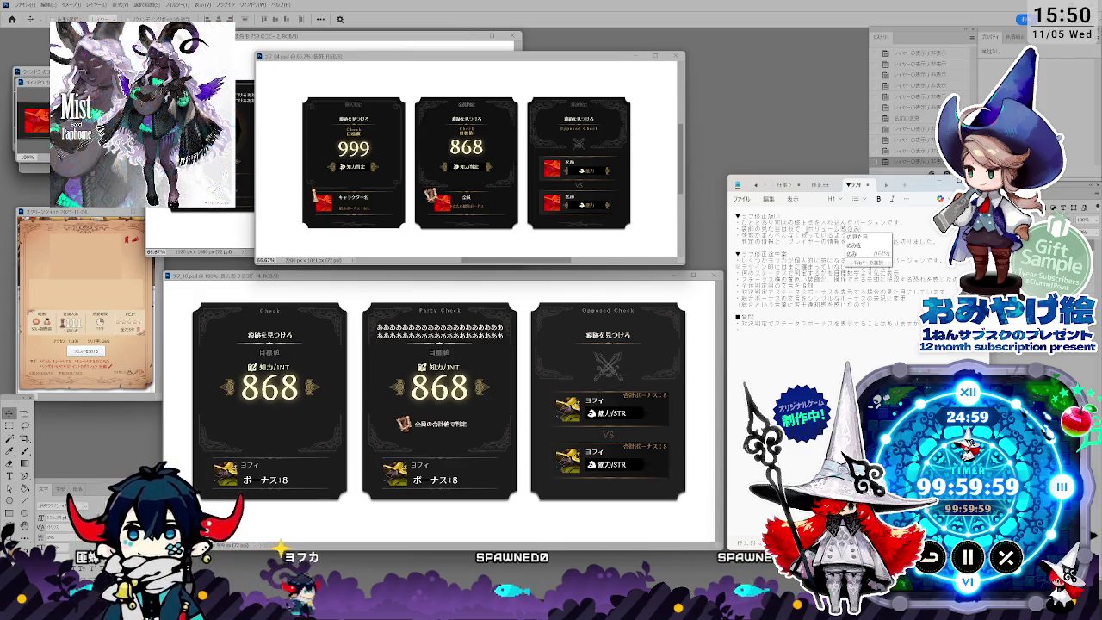
key(Return)
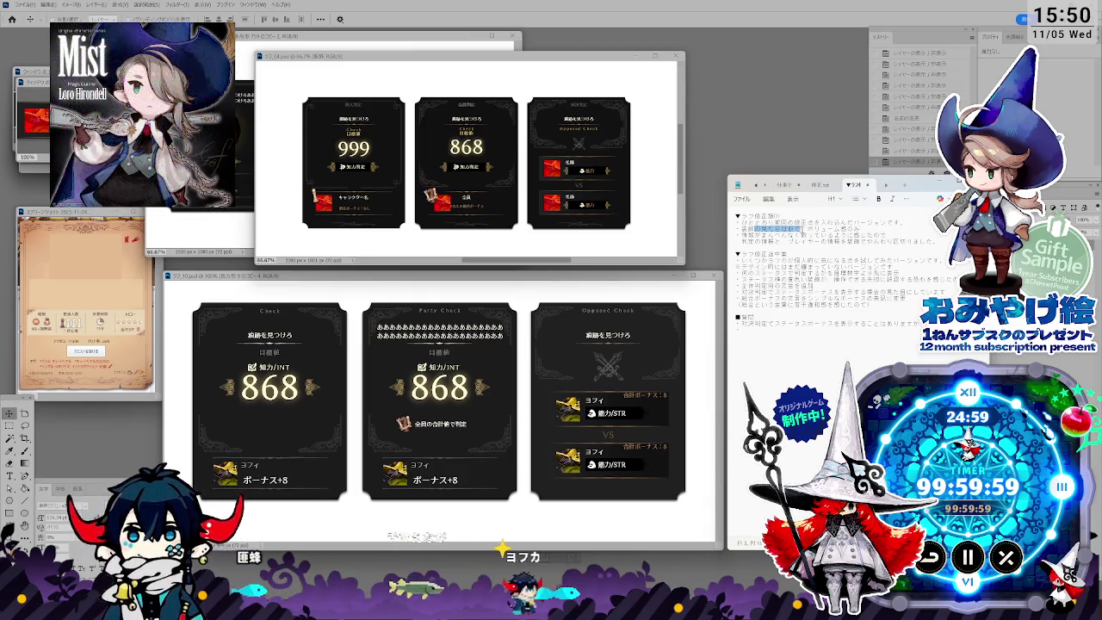
drag(755, 229, 807, 229)
click(773, 232)
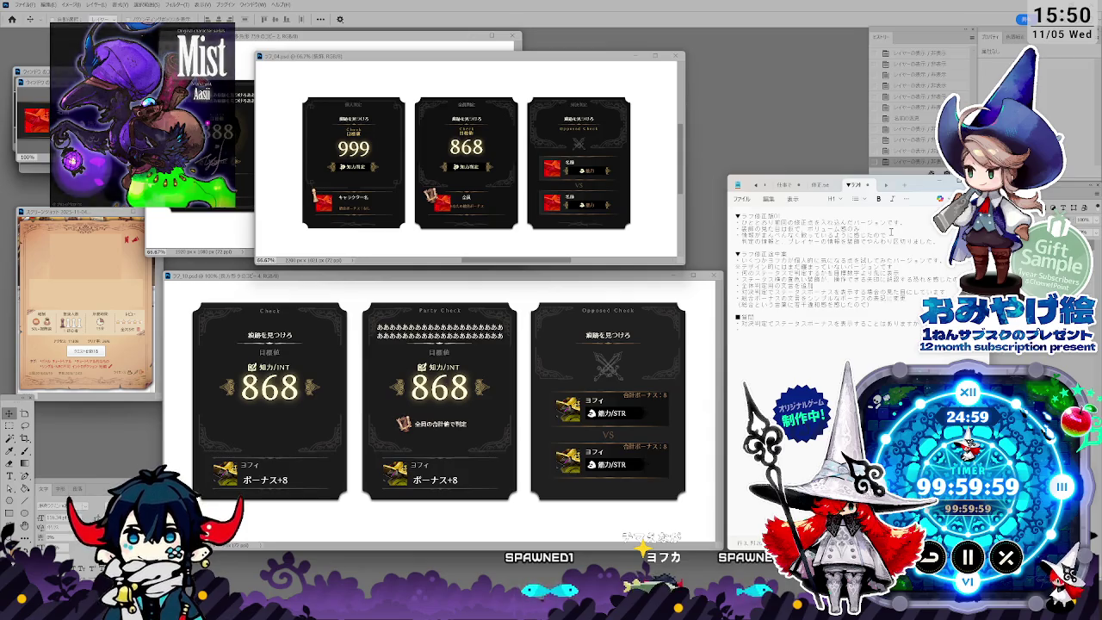
text(して)
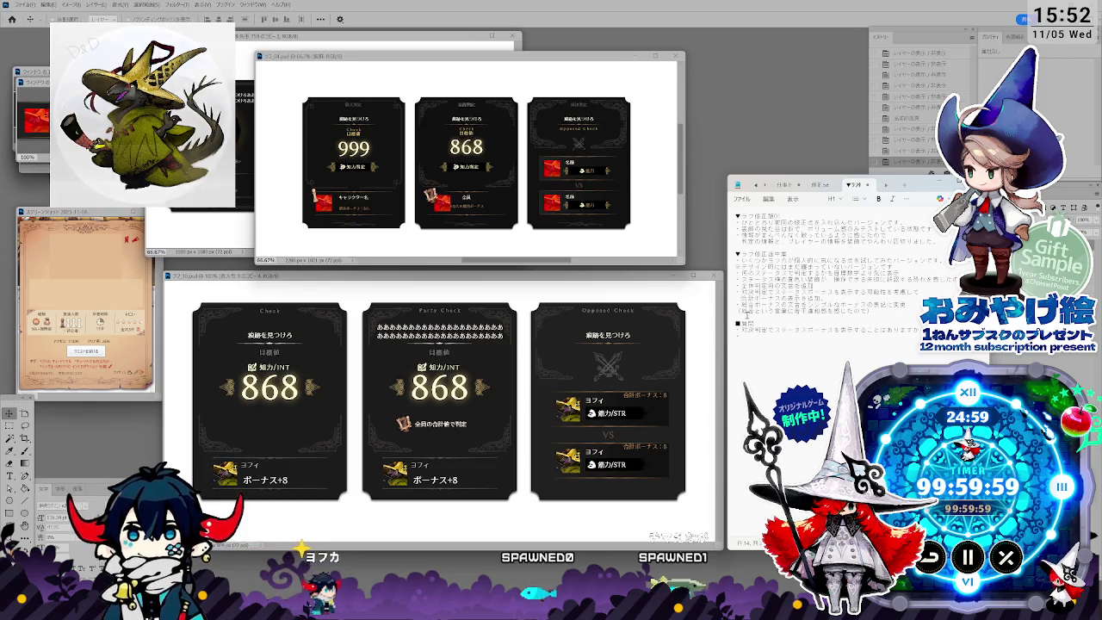
Step: Select and delete the last line of the revision-in-progress list
drag(742, 310, 900, 308)
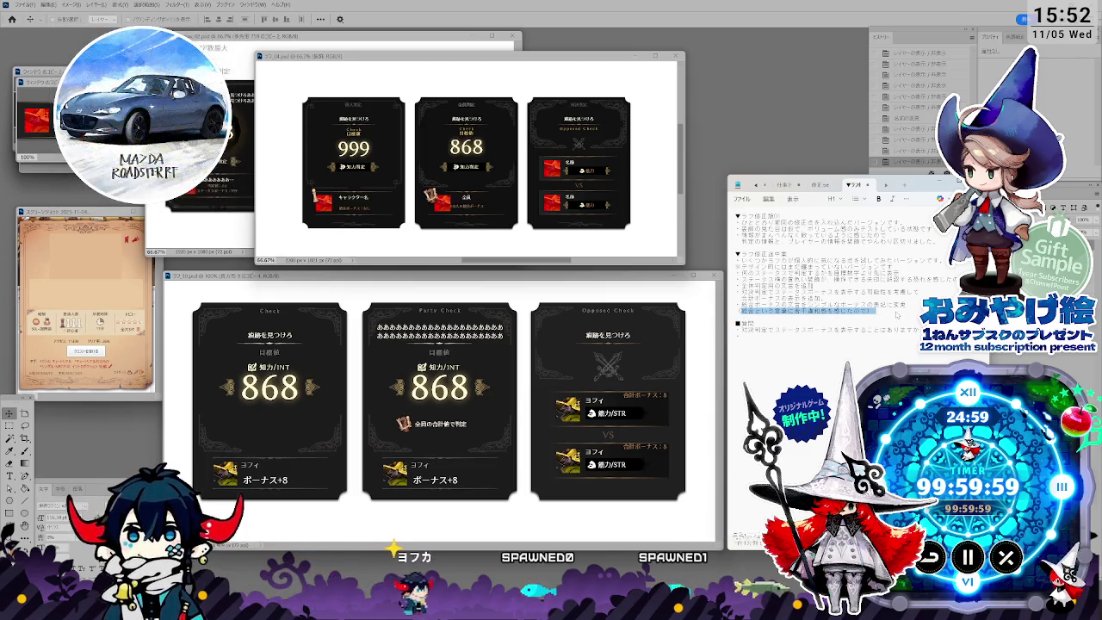
key(BackSpace)
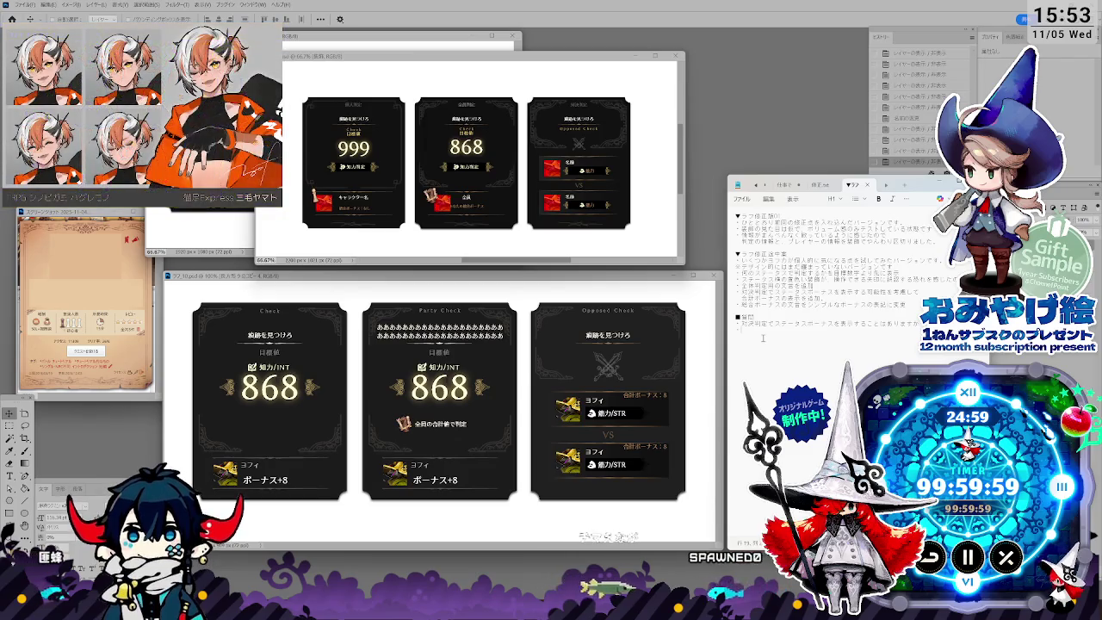
Step: Under ■質問, write that the caution text (注意文) still has visual balance problems (見た目のバランスの問題)
text(注意文は)
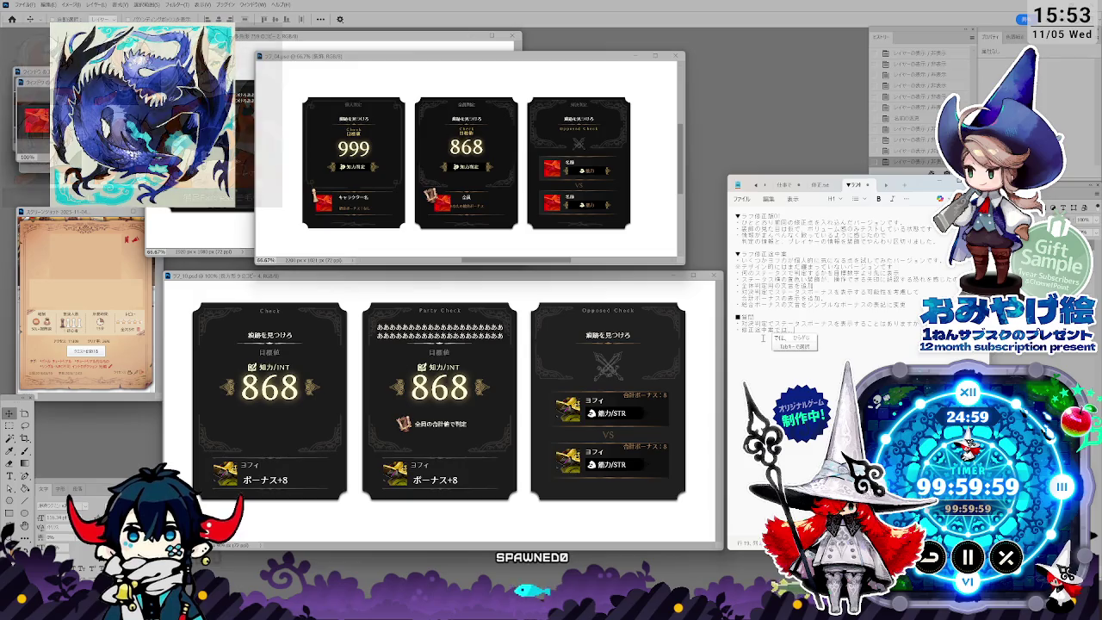
key(Return)
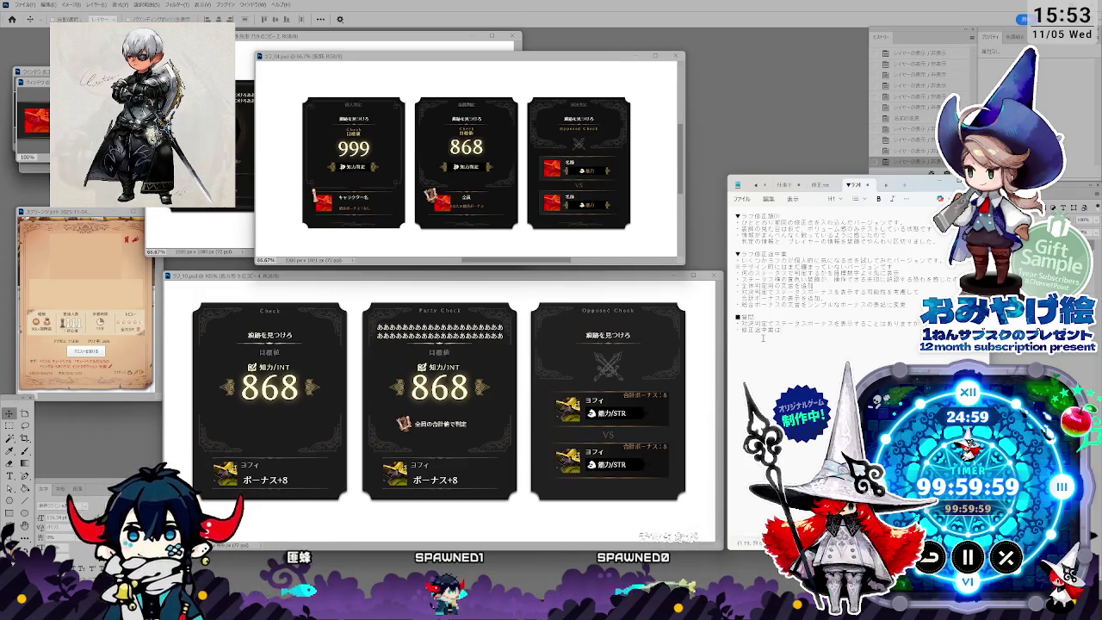
text(ではまだ)
key(Return)
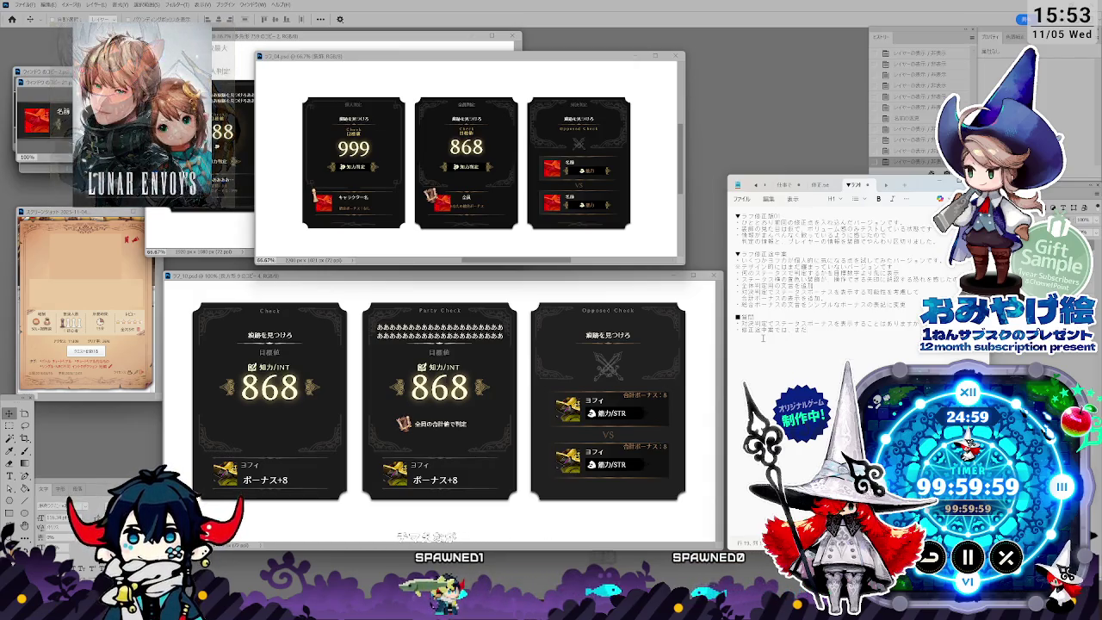
text(まだ見た目)
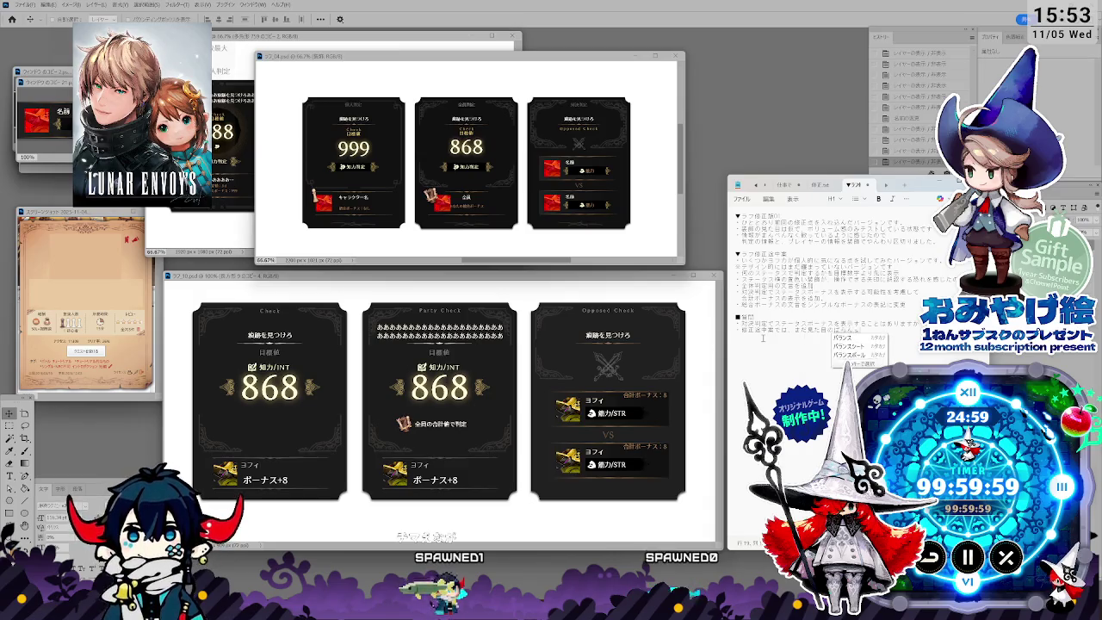
text(のバランスの)
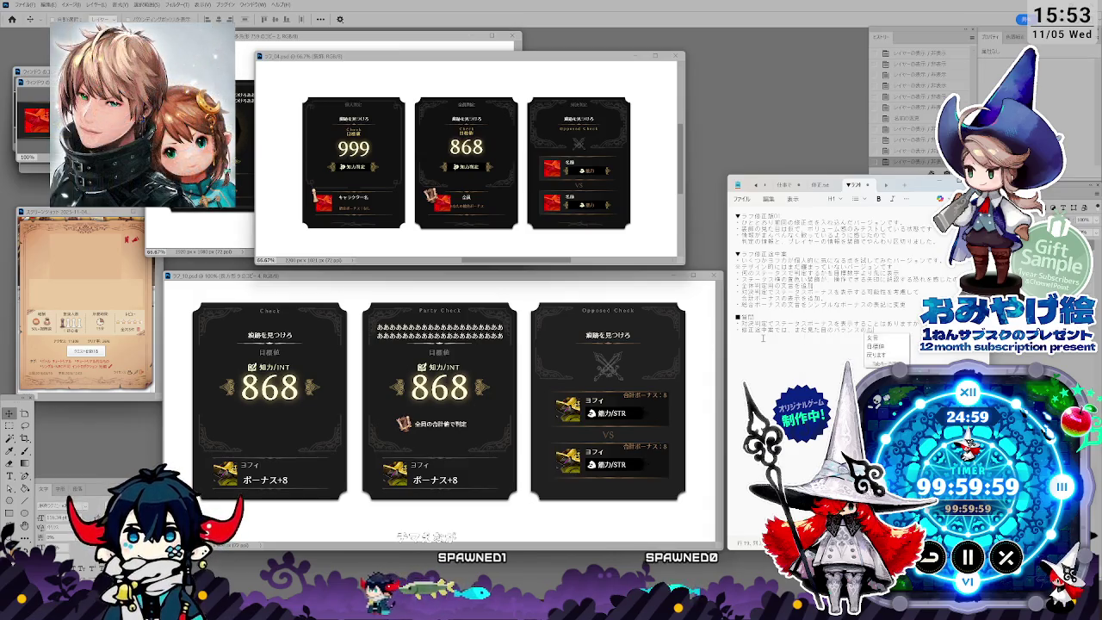
text(問題などが)
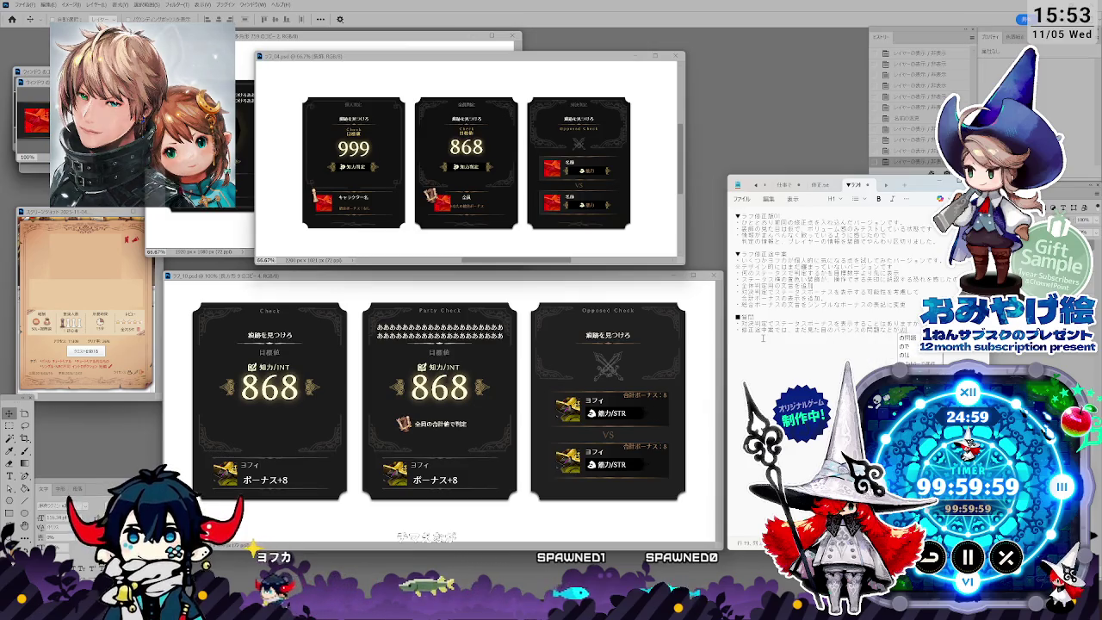
text(残っ)
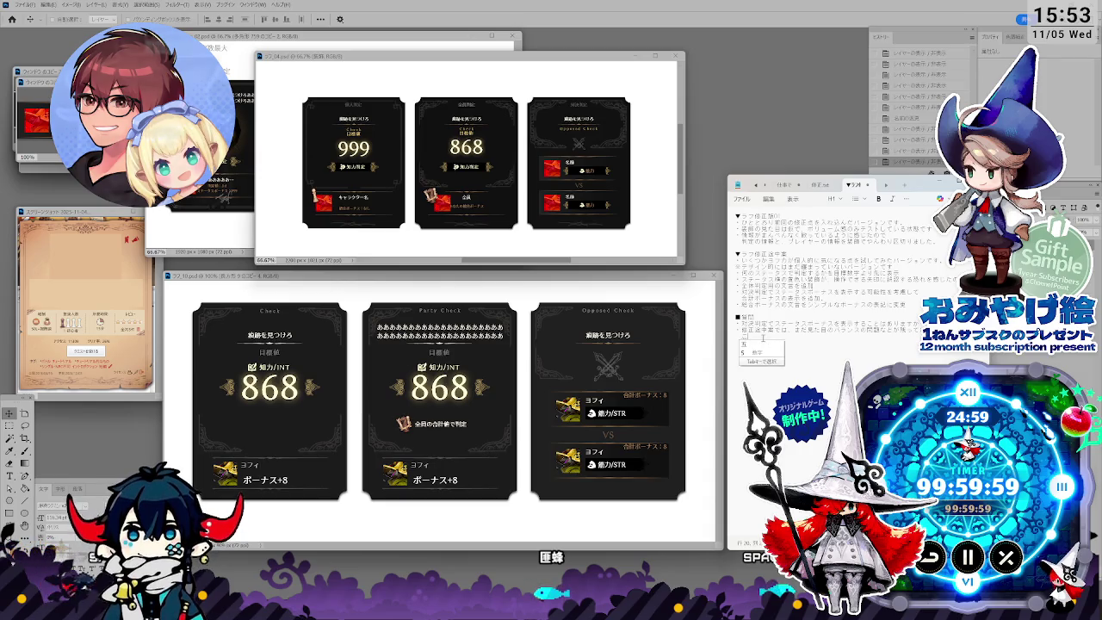
text(hyouji)
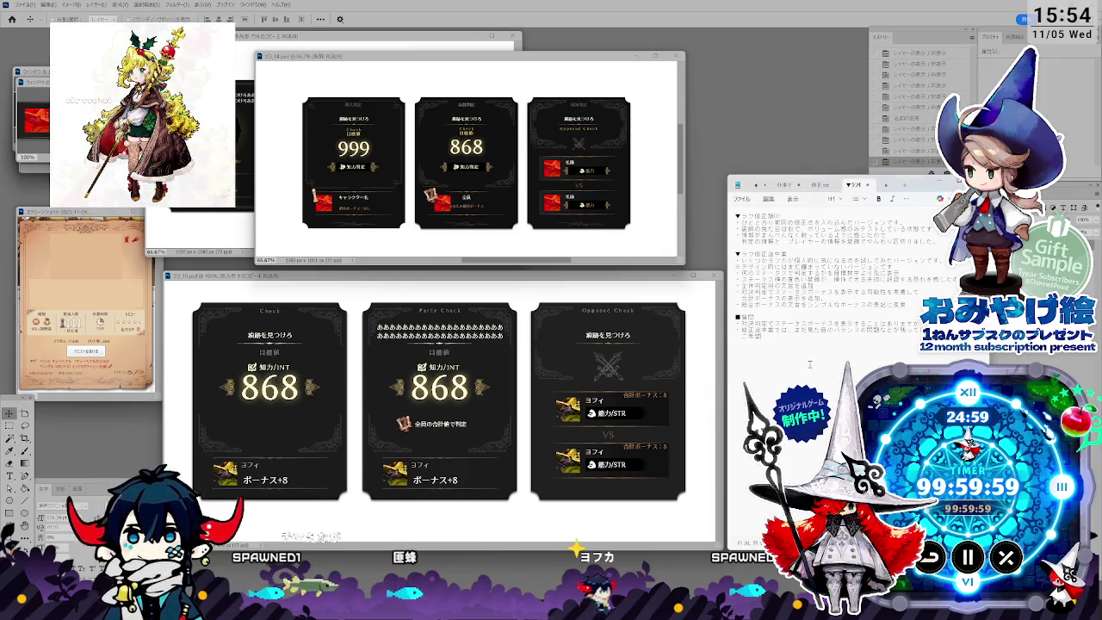
Step: Add lines on the display issue and a request to check, fixing one word
text(お尚の事)
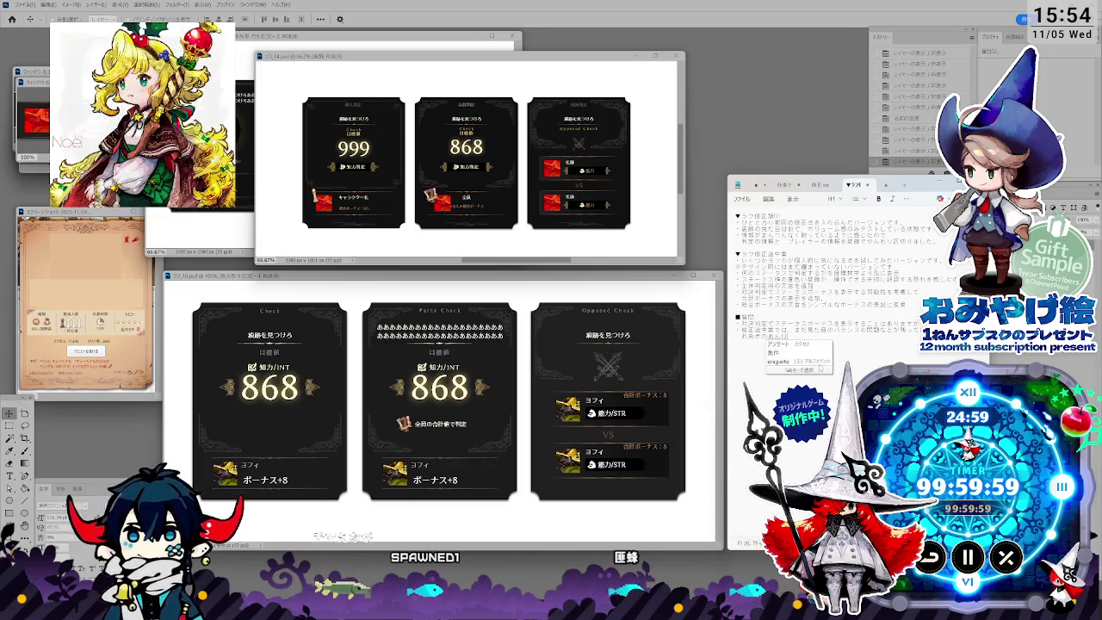
text(ないk)
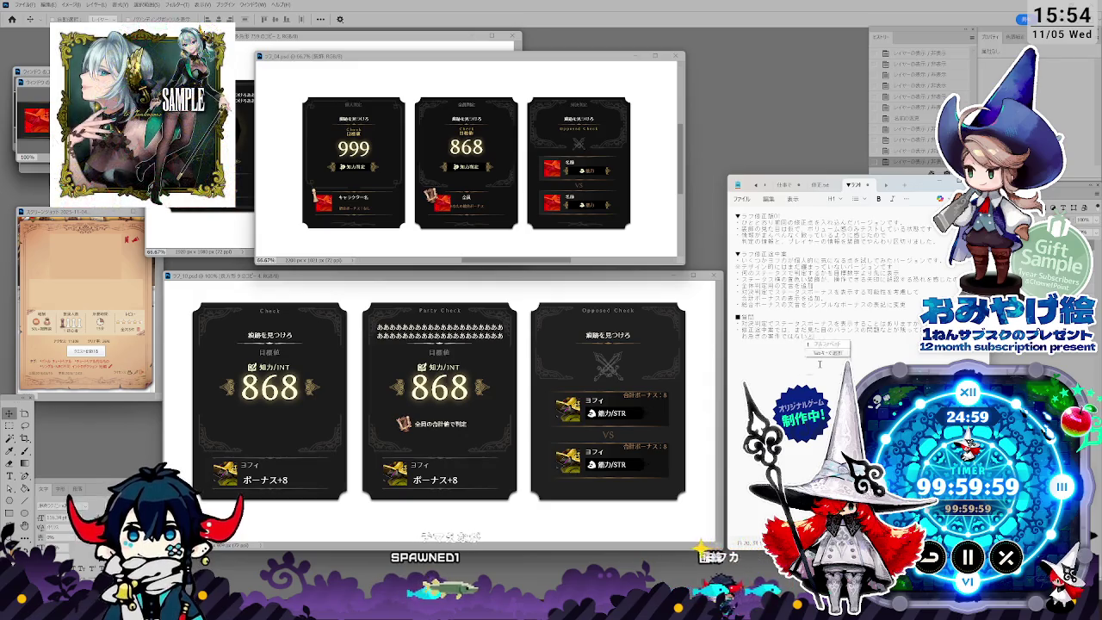
text(mata)
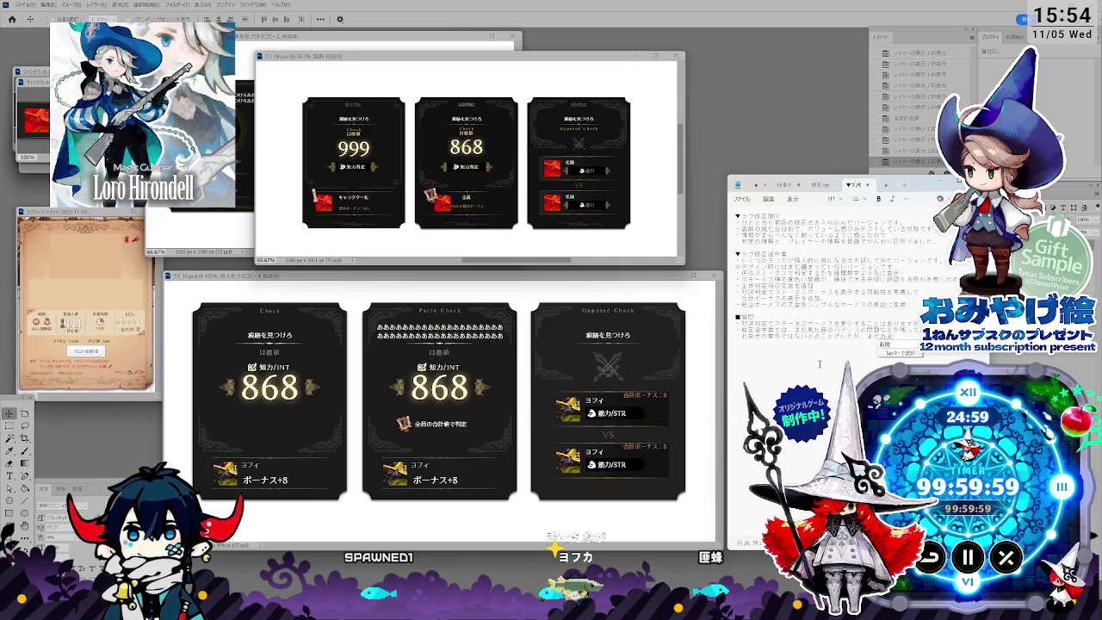
text(ga)
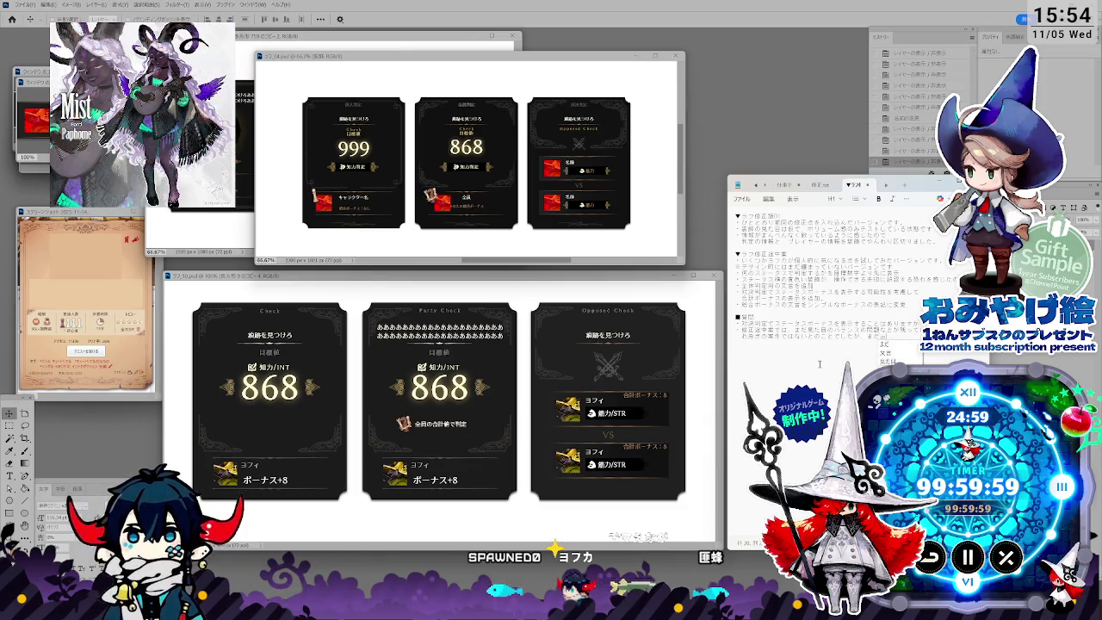
text(no)
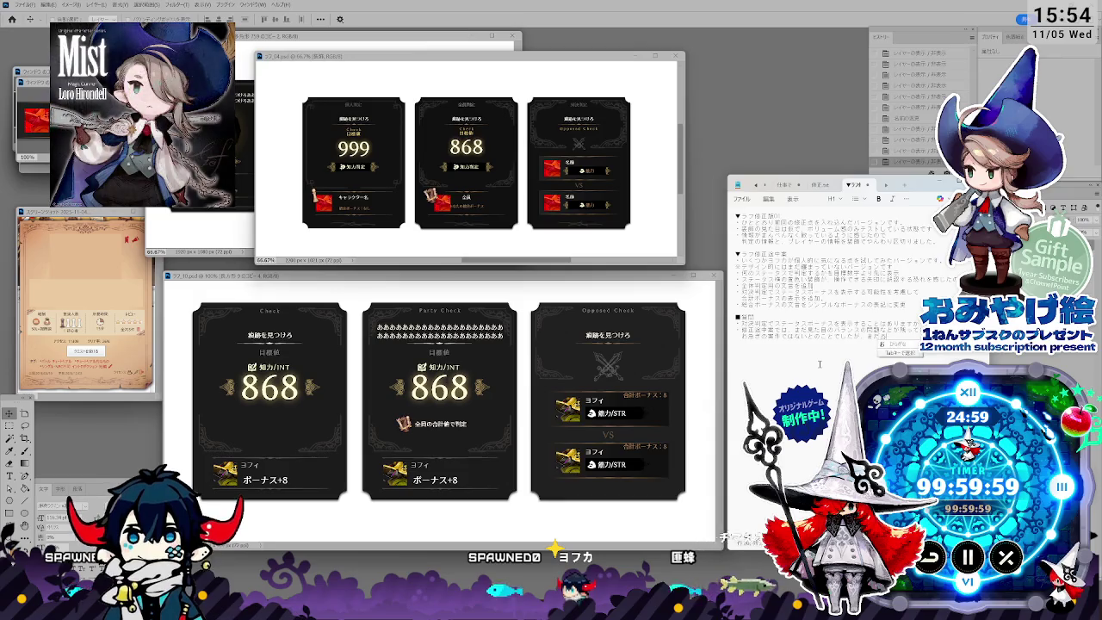
text(shi)
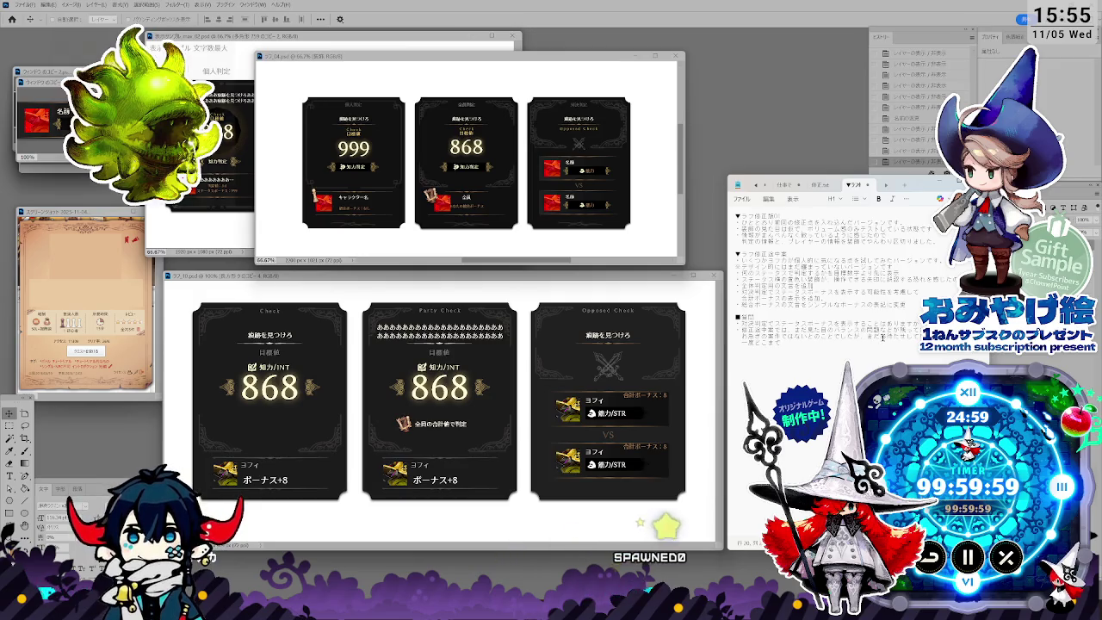
drag(882, 337, 918, 336)
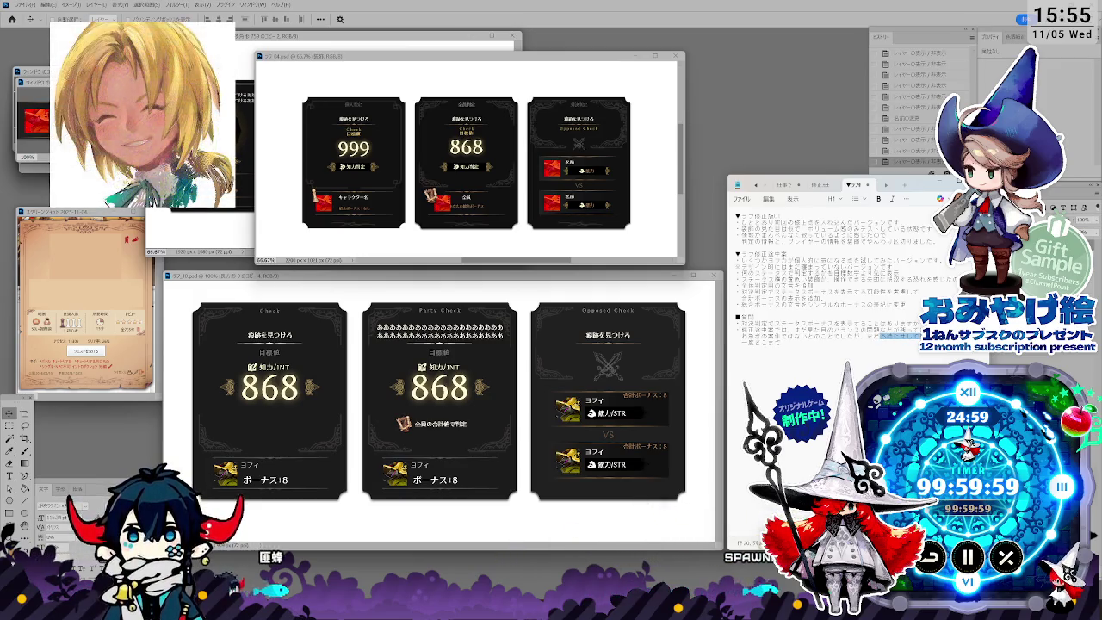
click(872, 337)
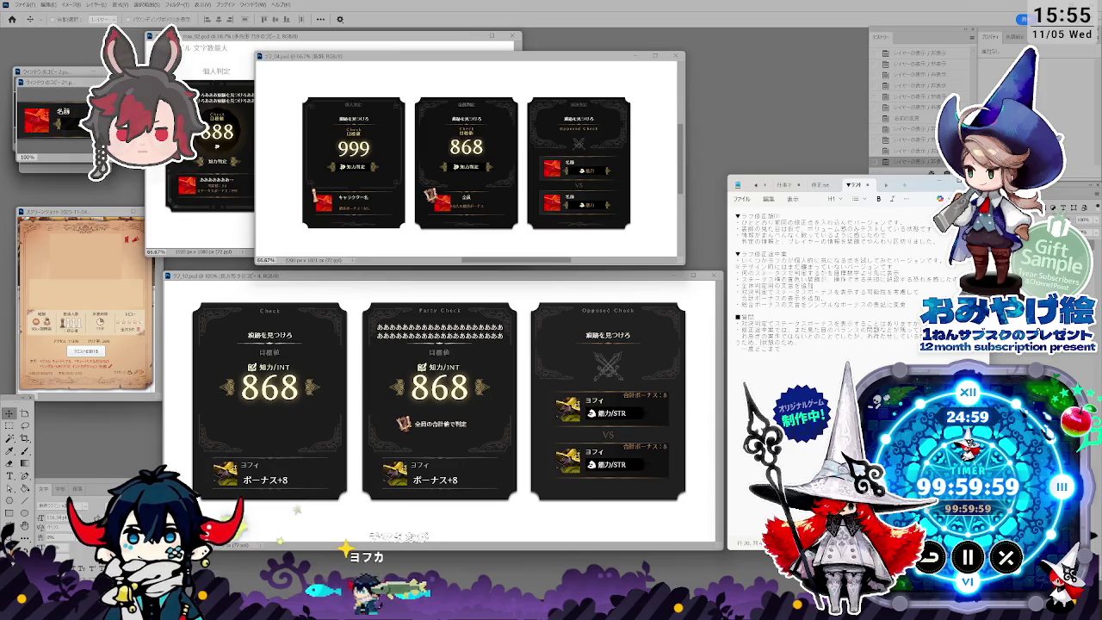
text(ごしてき)
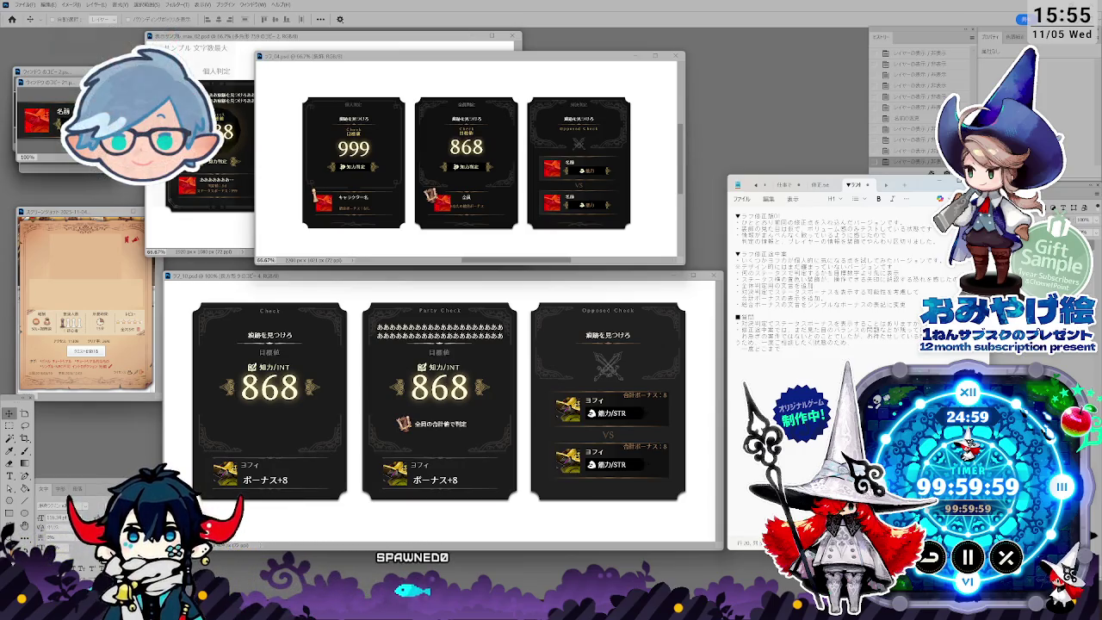
text(きねん)
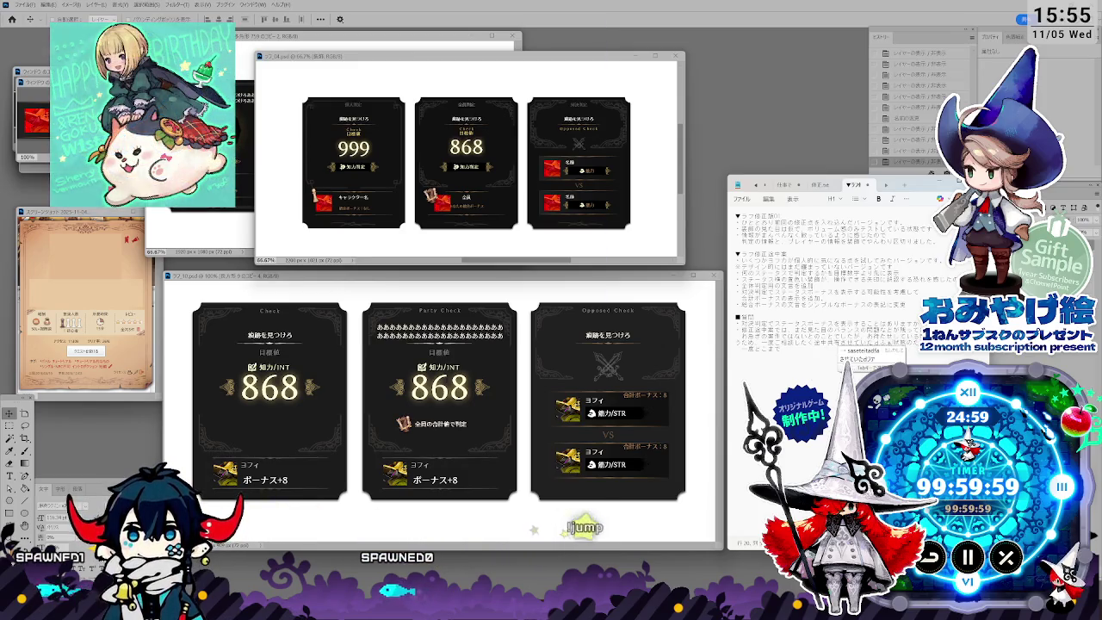
text(き)
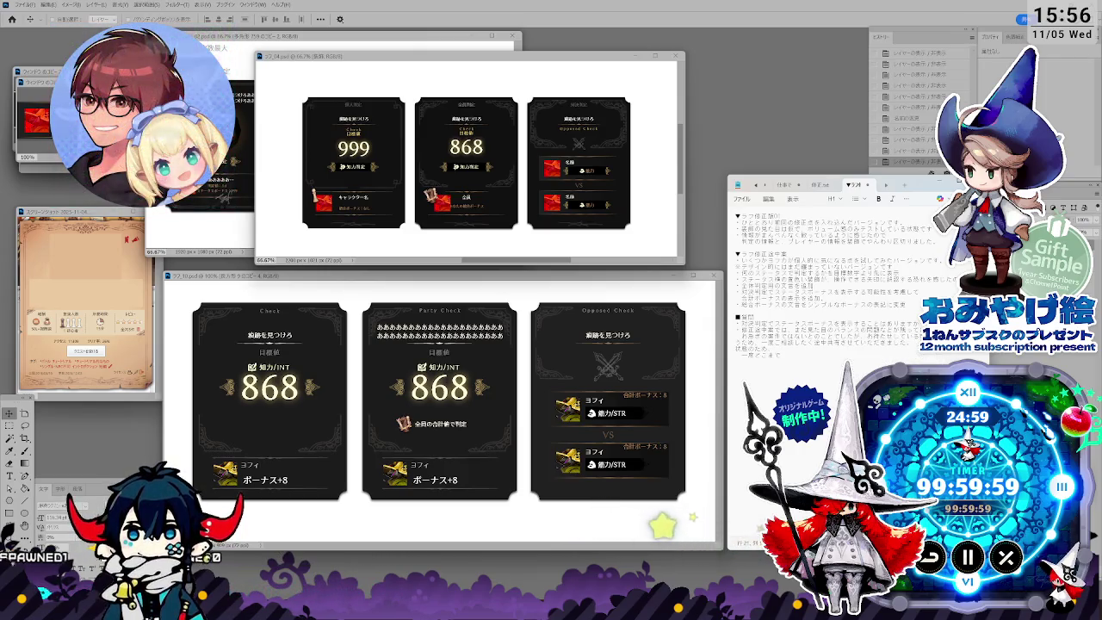
drag(736, 347, 769, 358)
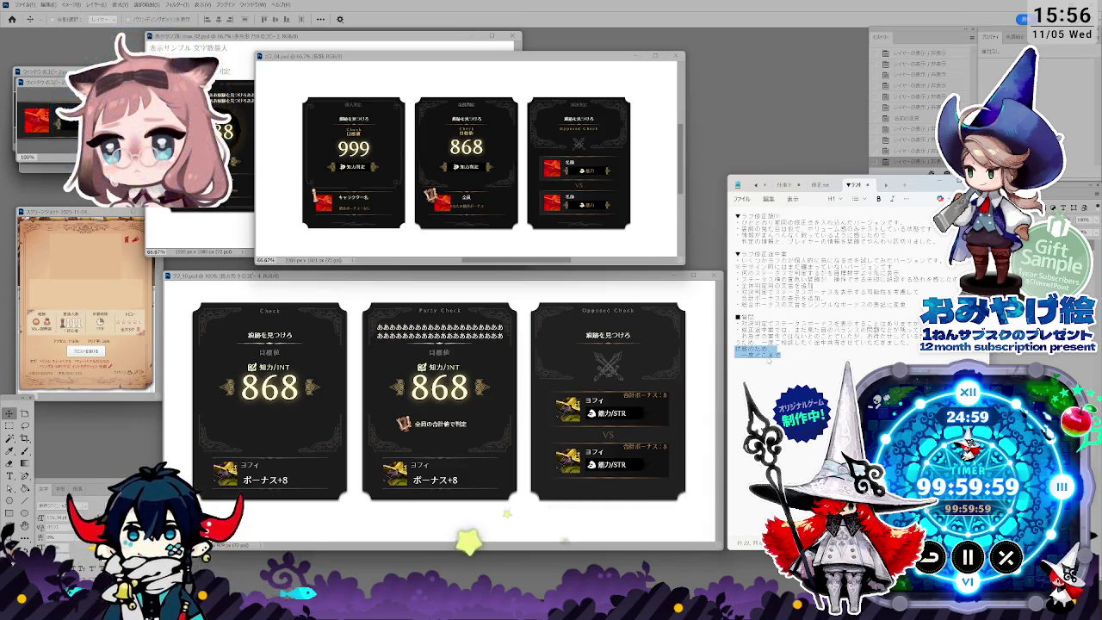